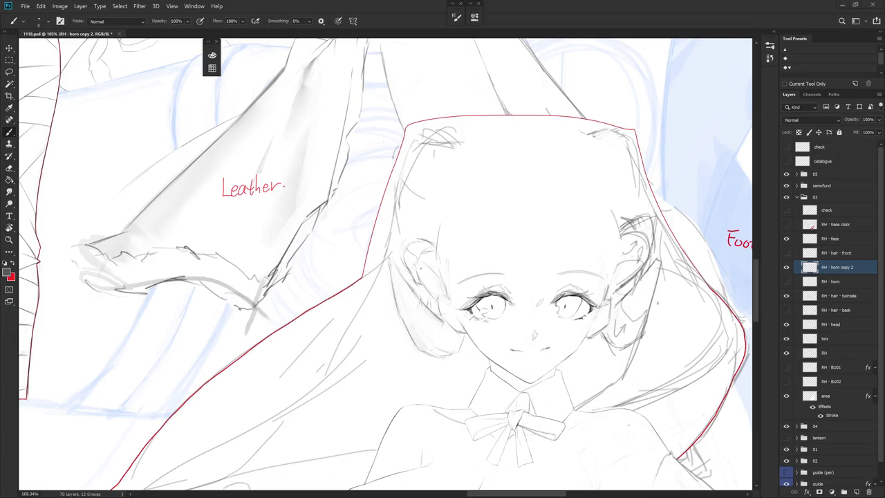
Sketch three faint pencil strokes in the hair left of the face on RH - horn copy 2
{"action": "key", "text": "e"}
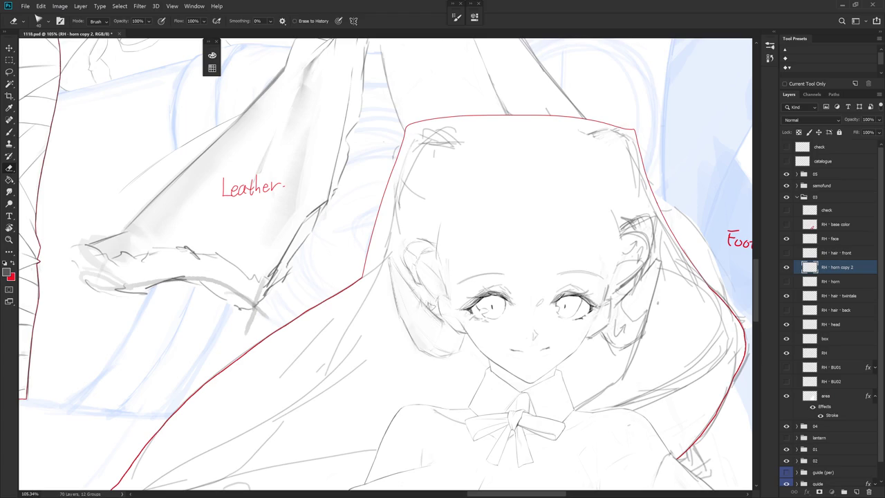
{"action": "key", "text": "b"}
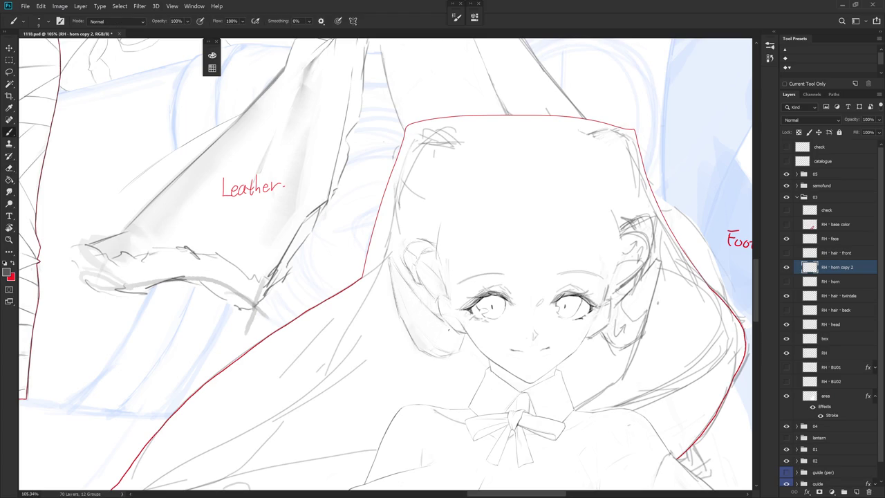
{"action": "left_click_drag", "start_coordinate": [449, 319], "coordinate": [441, 337]}
{"action": "left_click_drag", "start_coordinate": [450, 320], "coordinate": [444, 341]}
{"action": "left_click_drag", "start_coordinate": [449, 331], "coordinate": [459, 353]}
{"action": "left_click_drag", "start_coordinate": [449, 345], "coordinate": [373, 369]}
{"action": "key", "text": "e"}
{"action": "key", "text": "b"}
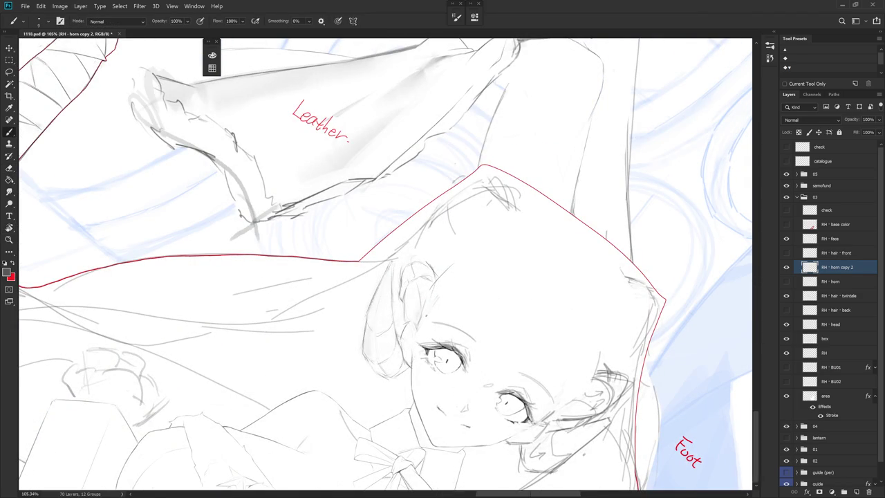
{"action": "left_click_drag", "start_coordinate": [373, 370], "coordinate": [449, 345]}
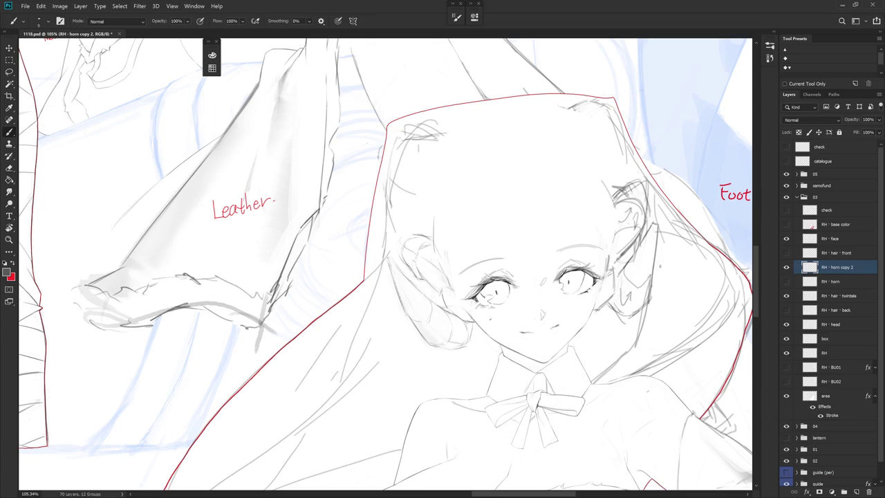
Revert to an earlier Brush Tool state in History, then collapse the History panel
{"action": "left_click", "coordinate": [770, 57]}
{"action": "left_click", "coordinate": [727, 331]}
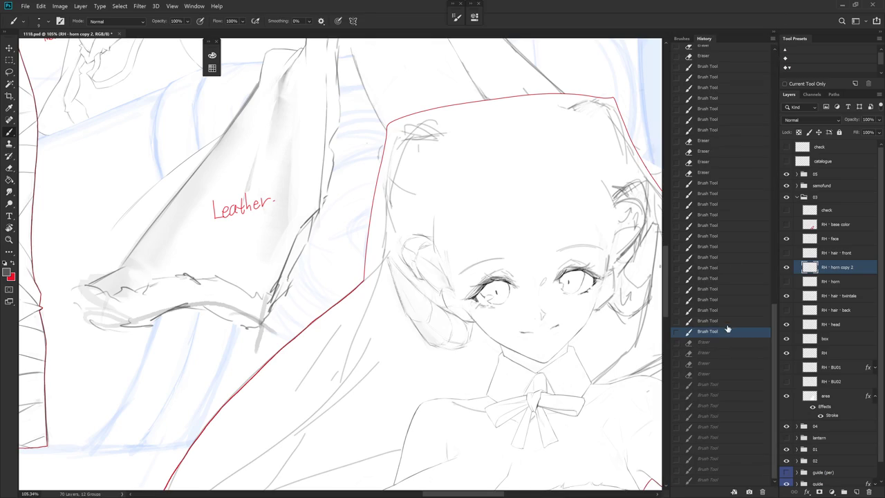
{"action": "left_click", "coordinate": [726, 152]}
{"action": "left_click", "coordinate": [727, 89]}
{"action": "left_click", "coordinate": [736, 215]}
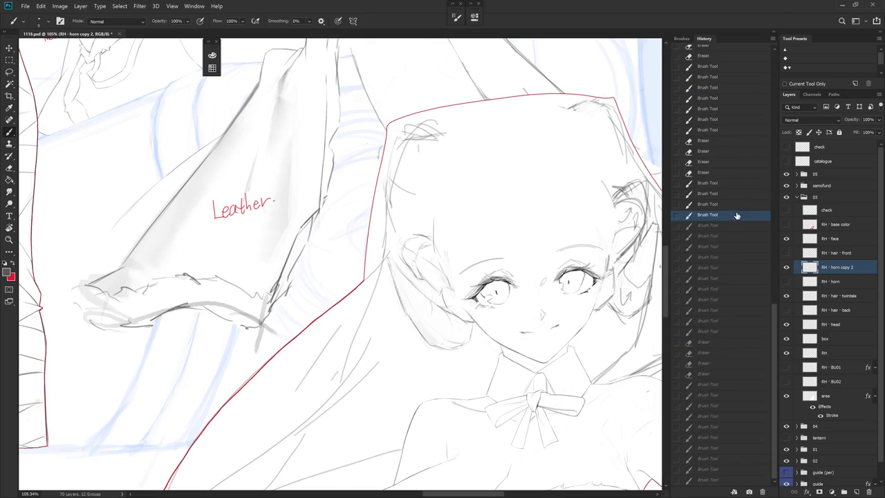
{"action": "left_click", "coordinate": [728, 173]}
{"action": "left_click", "coordinate": [774, 36]}
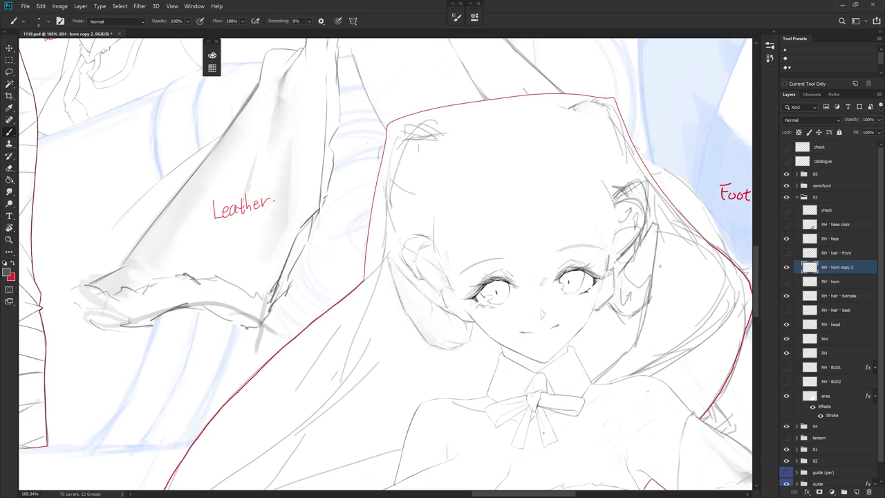
Check the brush presets and rotate the canvas view about 20° clockwise
{"action": "right_click", "coordinate": [567, 368]}
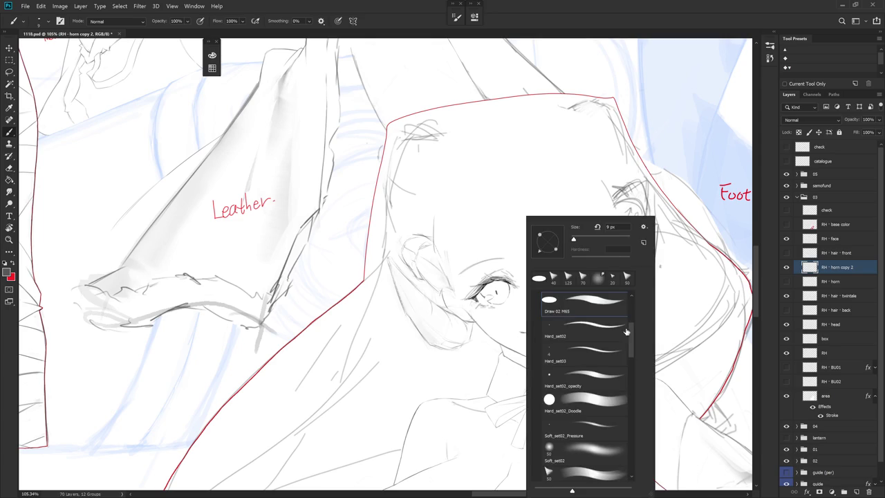
{"action": "key", "text": "Escape"}
{"action": "key", "text": "r"}
{"action": "left_click_drag", "start_coordinate": [567, 368], "coordinate": [518, 423]}
{"action": "key", "text": "e"}
{"action": "key", "text": "b"}
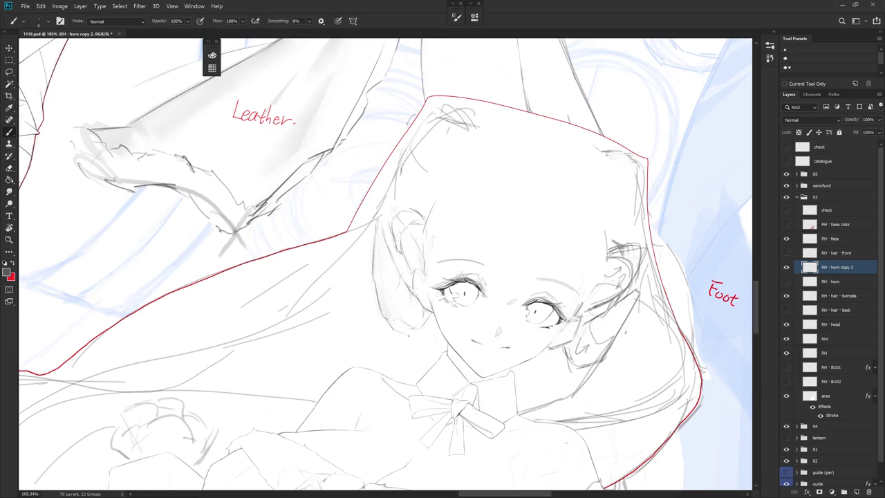
Erase the faint stray pencil strokes near the ear and return to the brush
{"action": "key", "text": "e"}
{"action": "mouse_move", "coordinate": [380, 308]}
{"action": "left_mouse_down"}
{"action": "mouse_move", "coordinate": [398, 337]}
{"action": "mouse_move", "coordinate": [391, 319]}
{"action": "mouse_move", "coordinate": [394, 329]}
{"action": "mouse_move", "coordinate": [442, 309]}
{"action": "left_mouse_up"}
{"action": "key", "text": "b"}
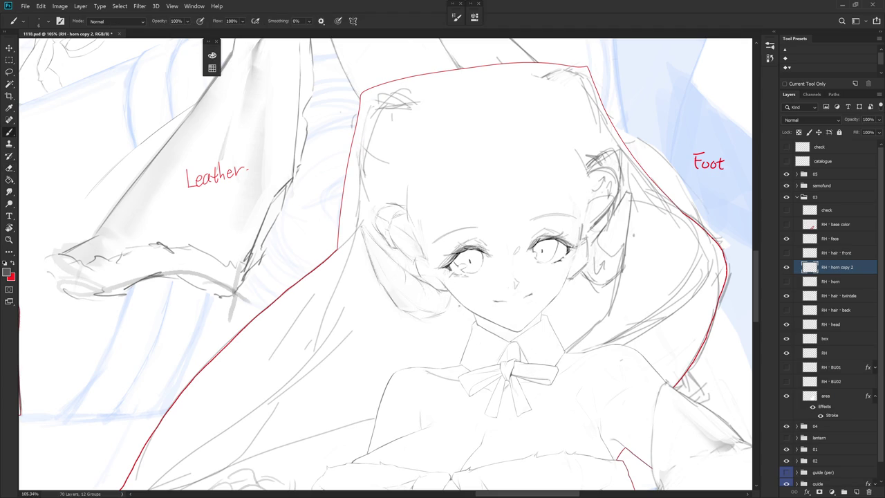
Reset the canvas rotation to upright and select the RH - head layer
{"action": "left_click_drag", "start_coordinate": [484, 173], "coordinate": [509, 212]}
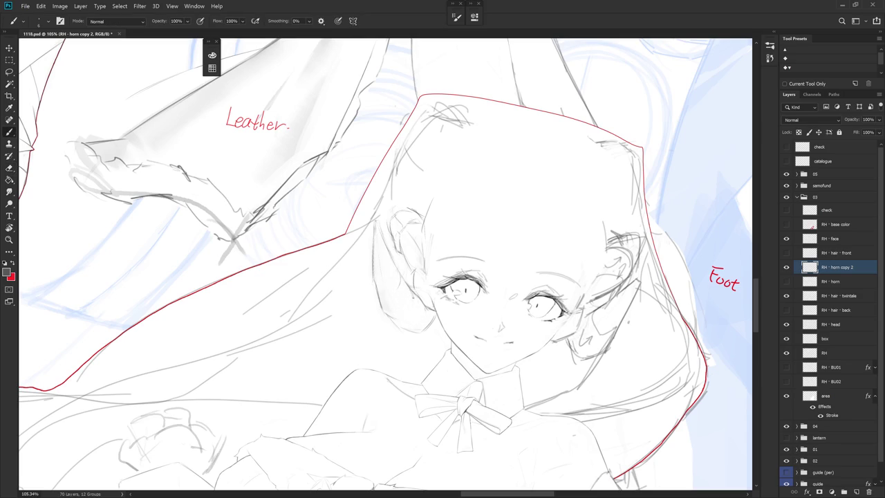
{"action": "mouse_move", "coordinate": [419, 316]}
{"action": "left_mouse_down"}
{"action": "mouse_move", "coordinate": [360, 320]}
{"action": "mouse_move", "coordinate": [364, 327]}
{"action": "left_mouse_up"}
{"action": "key", "text": "Escape"}
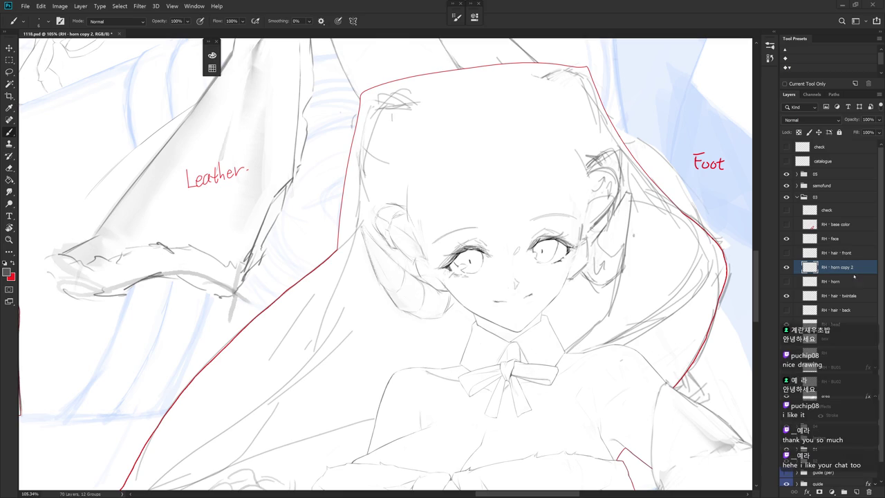
{"action": "left_click_drag", "start_coordinate": [385, 264], "coordinate": [397, 287]}
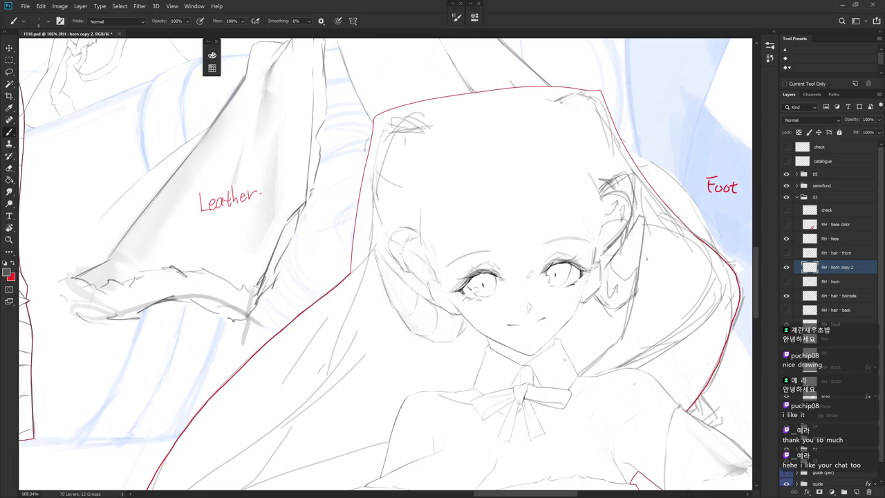
{"action": "left_click", "coordinate": [838, 322]}
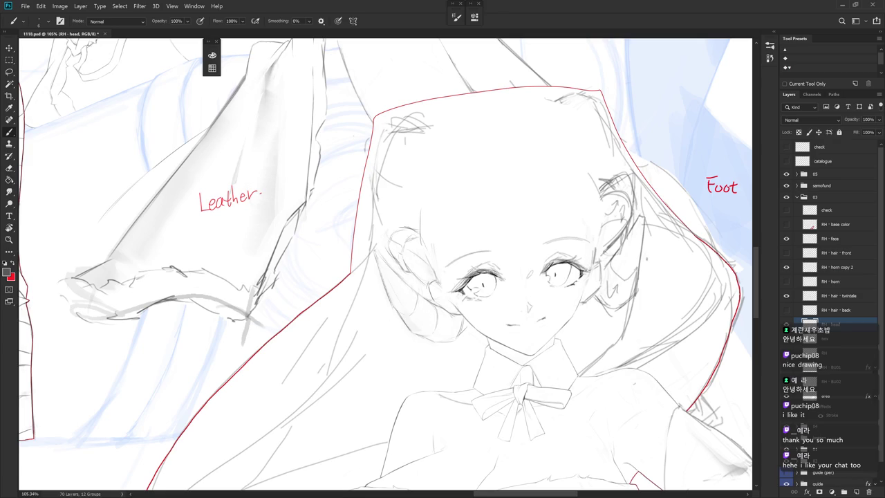
Sketch a trial curled horn on a new layer, then discard that layer
{"action": "left_click", "coordinate": [849, 273]}
{"action": "left_click", "coordinate": [848, 283]}
{"action": "key", "text": "ctrl+shift+n"}
{"action": "key", "text": "Return"}
{"action": "key", "text": "shift+b"}
{"action": "left_click_drag", "start_coordinate": [411, 315], "coordinate": [396, 234]}
{"action": "key", "text": "ctrl+z"}
{"action": "mouse_move", "coordinate": [393, 284]}
{"action": "left_mouse_down"}
{"action": "mouse_move", "coordinate": [392, 250]}
{"action": "mouse_move", "coordinate": [434, 286]}
{"action": "mouse_move", "coordinate": [456, 331]}
{"action": "left_mouse_up"}
{"action": "key", "text": "ctrl+z"}
{"action": "mouse_move", "coordinate": [394, 247]}
{"action": "left_mouse_down"}
{"action": "mouse_move", "coordinate": [435, 283]}
{"action": "mouse_move", "coordinate": [439, 271]}
{"action": "left_mouse_up"}
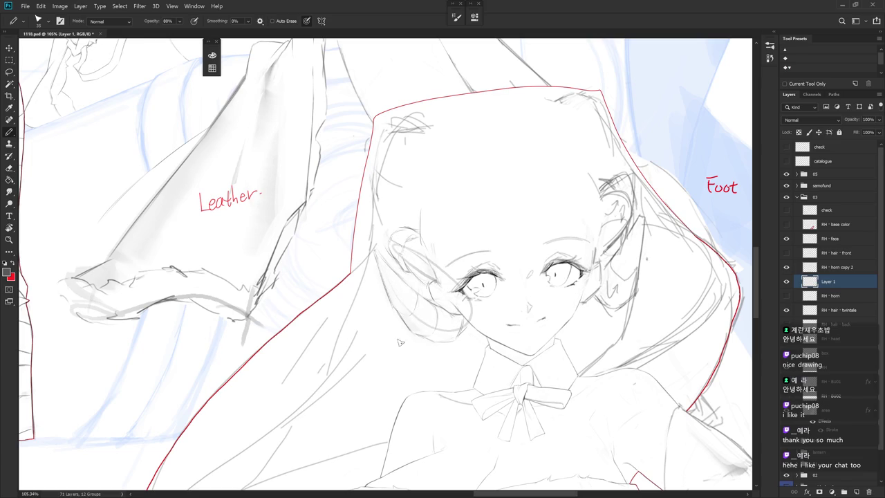
{"action": "left_click", "coordinate": [788, 284]}
{"action": "key", "text": "Delete"}
Lasso the horn on RH - horn copy 2 and scale it down to 93.73%
{"action": "left_click", "coordinate": [842, 269]}
{"action": "key", "text": "l"}
{"action": "mouse_move", "coordinate": [448, 353]}
{"action": "left_mouse_down"}
{"action": "mouse_move", "coordinate": [370, 267]}
{"action": "mouse_move", "coordinate": [408, 358]}
{"action": "left_mouse_up"}
{"action": "key", "text": "ctrl+t"}
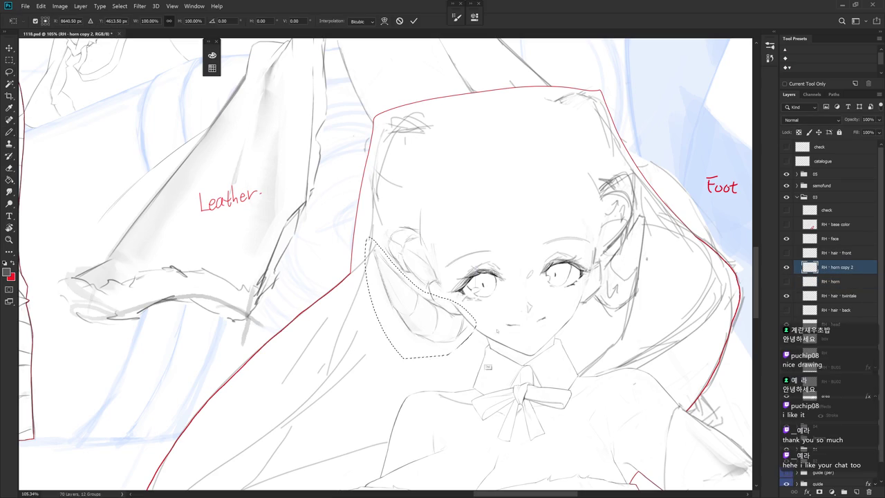
{"action": "left_click_drag", "start_coordinate": [364, 237], "coordinate": [371, 242]}
{"action": "key", "text": "Return"}
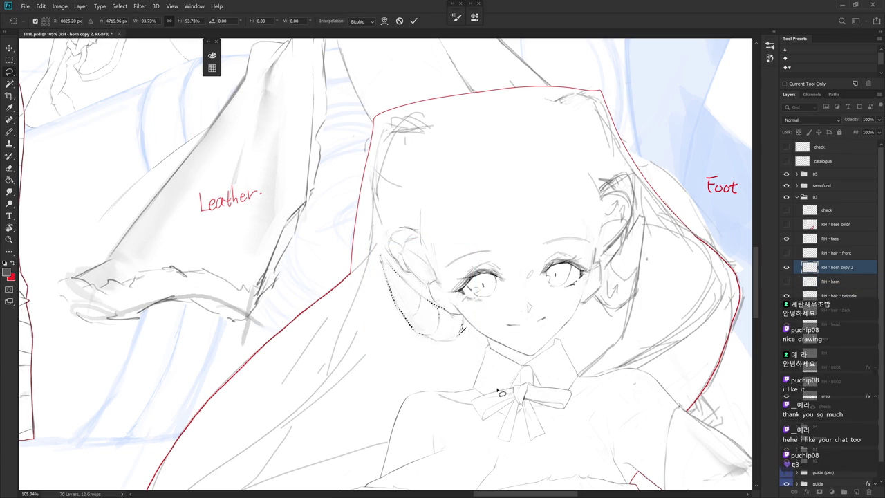
{"action": "key", "text": "ctrl+d"}
{"action": "key", "text": "b"}
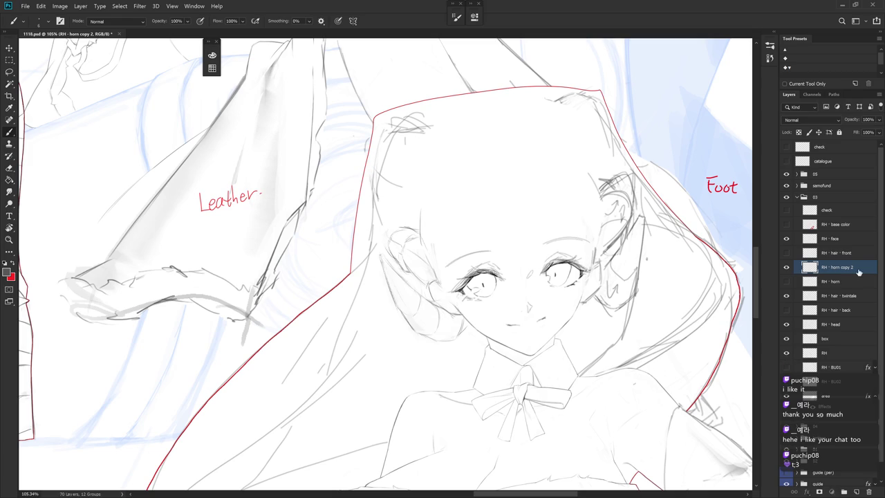
Add small pencil strokes along the horn and near its top
{"action": "key", "text": "e"}
{"action": "key", "text": "b"}
{"action": "key", "text": "e"}
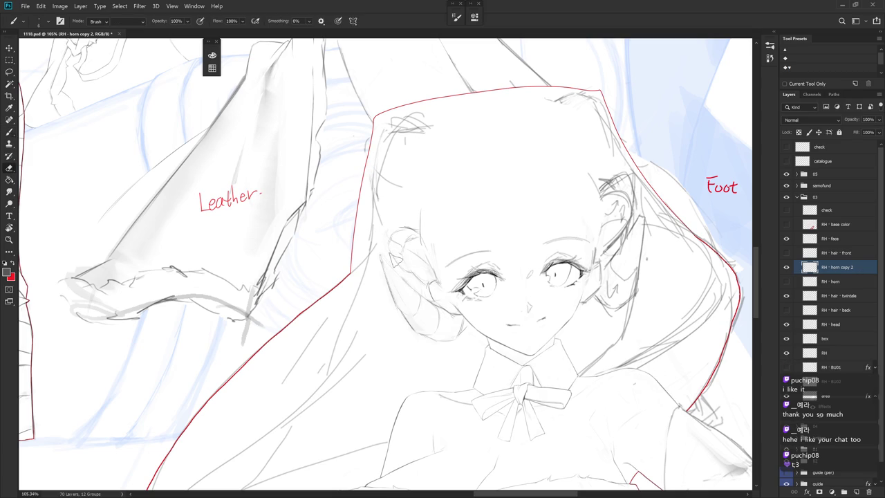
{"action": "key", "text": "b"}
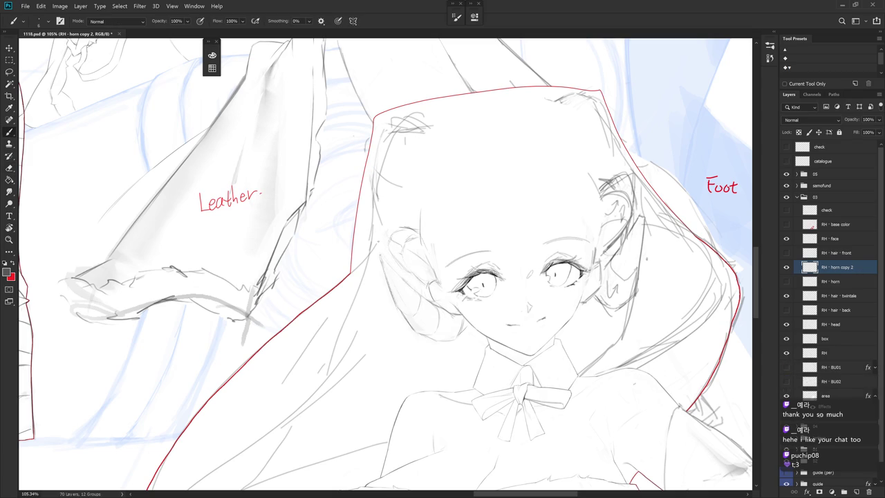
{"action": "mouse_move", "coordinate": [405, 266]}
{"action": "left_mouse_down"}
{"action": "mouse_move", "coordinate": [426, 283]}
{"action": "mouse_move", "coordinate": [409, 269]}
{"action": "left_mouse_up"}
{"action": "key", "text": "e"}
{"action": "key", "text": "b"}
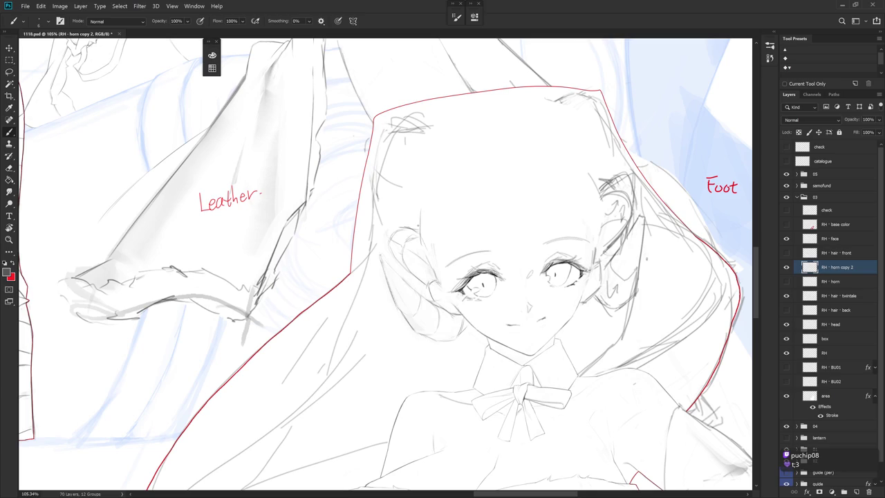
{"action": "mouse_move", "coordinate": [405, 262]}
{"action": "left_mouse_down"}
{"action": "mouse_move", "coordinate": [438, 293]}
{"action": "mouse_move", "coordinate": [428, 283]}
{"action": "left_mouse_up"}
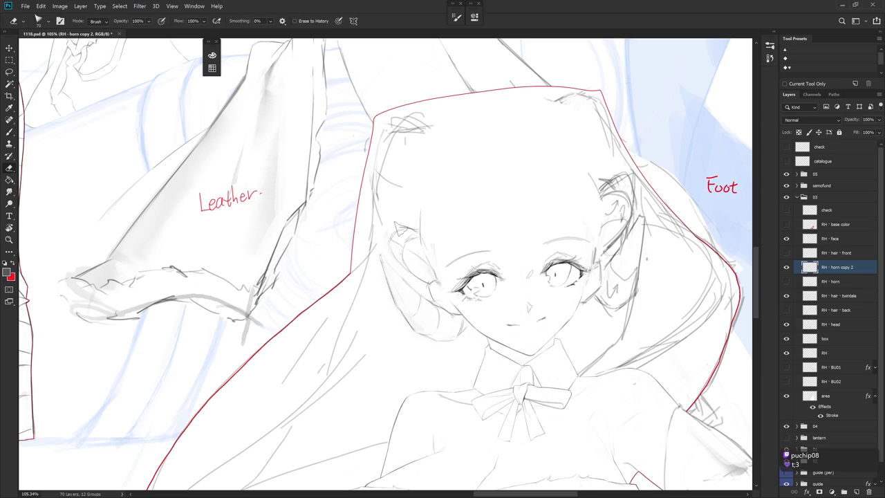
{"action": "left_click_drag", "start_coordinate": [396, 234], "coordinate": [413, 235]}
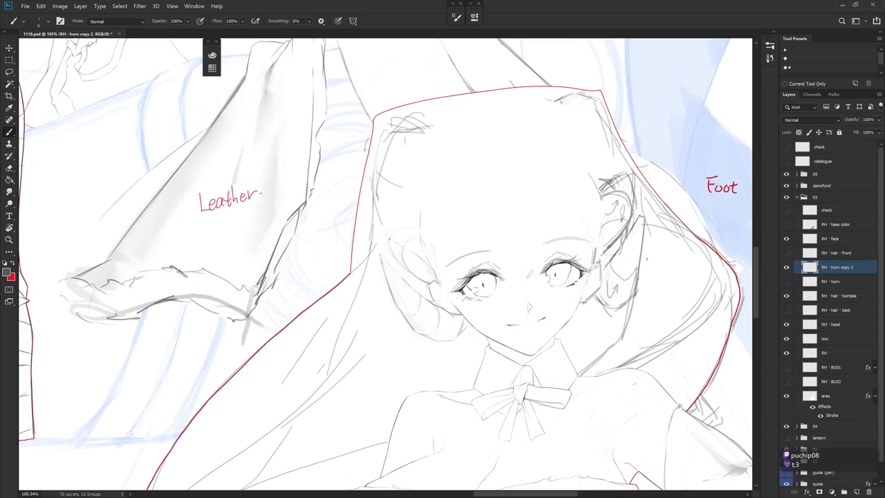
{"action": "left_click_drag", "start_coordinate": [415, 238], "coordinate": [418, 221]}
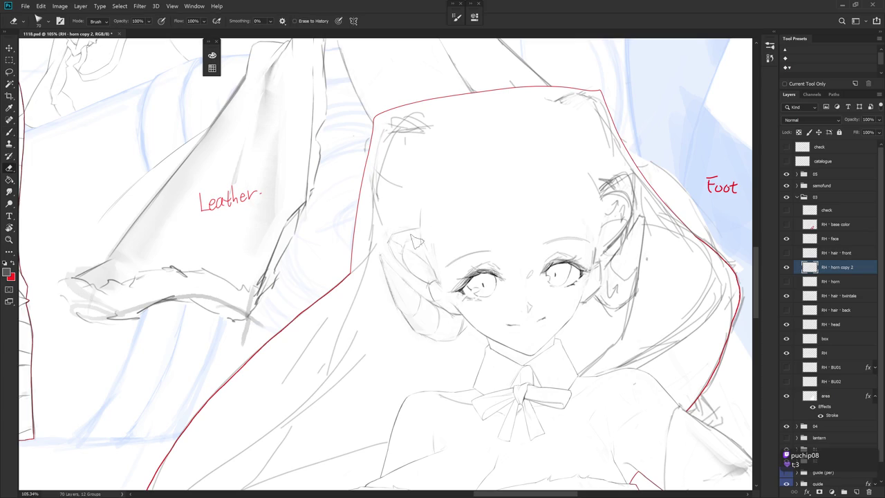
Erase part of a horn mark, undo unwanted top marks, and show RH - hair - front
{"action": "key", "text": "e"}
{"action": "left_click_drag", "start_coordinate": [407, 247], "coordinate": [401, 238]}
{"action": "key", "text": "b"}
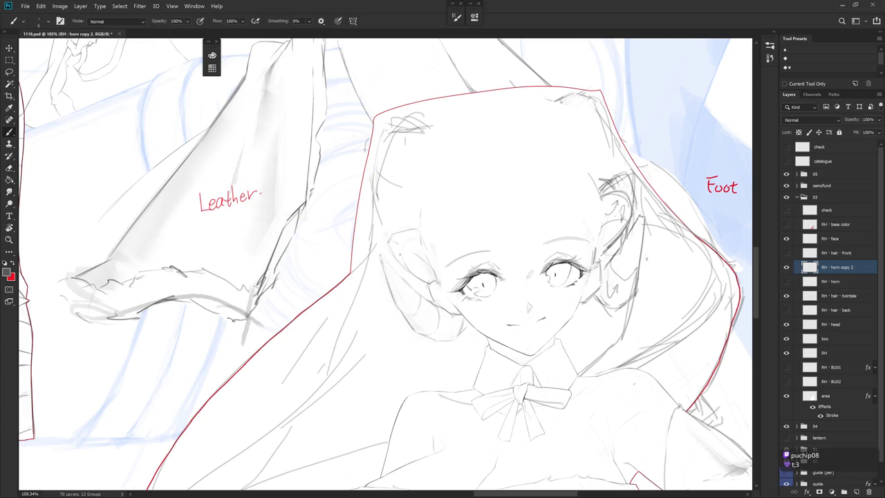
{"action": "mouse_move", "coordinate": [401, 254]}
{"action": "left_mouse_down"}
{"action": "mouse_move", "coordinate": [411, 271]}
{"action": "mouse_move", "coordinate": [390, 265]}
{"action": "left_mouse_up"}
{"action": "mouse_move", "coordinate": [405, 238]}
{"action": "left_mouse_down"}
{"action": "mouse_move", "coordinate": [423, 252]}
{"action": "mouse_move", "coordinate": [424, 240]}
{"action": "left_mouse_up"}
{"action": "key", "text": "ctrl+z"}
{"action": "key", "text": "ctrl+z"}
{"action": "left_click", "coordinate": [786, 253]}
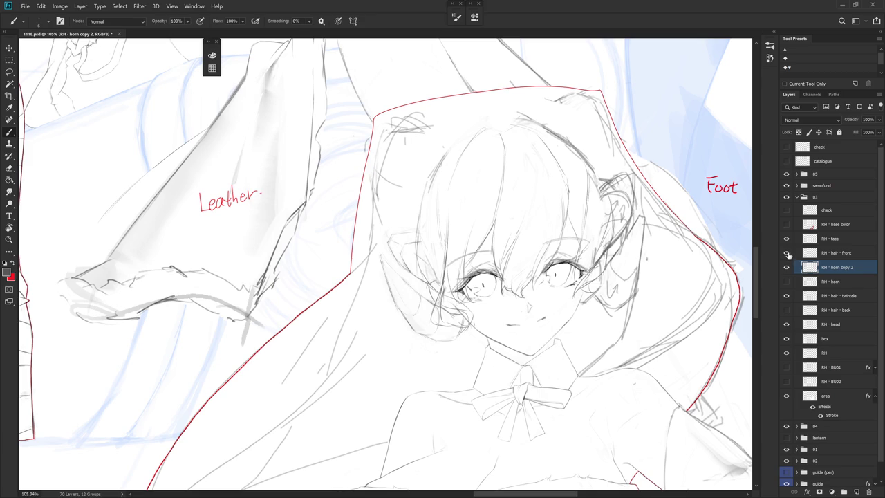
Hide the front hair layer again and lasso a small cheek area, then deselect
{"action": "left_click", "coordinate": [786, 253]}
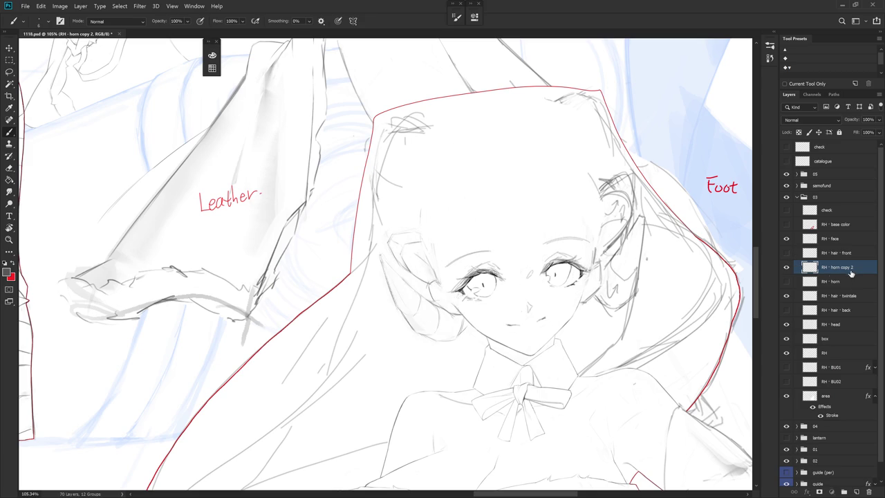
{"action": "left_click_drag", "start_coordinate": [621, 326], "coordinate": [594, 362]}
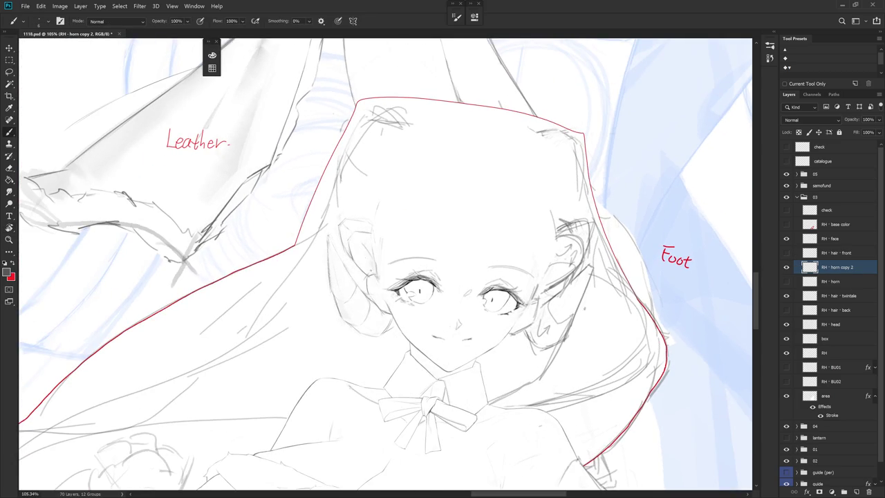
{"action": "left_click_drag", "start_coordinate": [594, 363], "coordinate": [622, 304]}
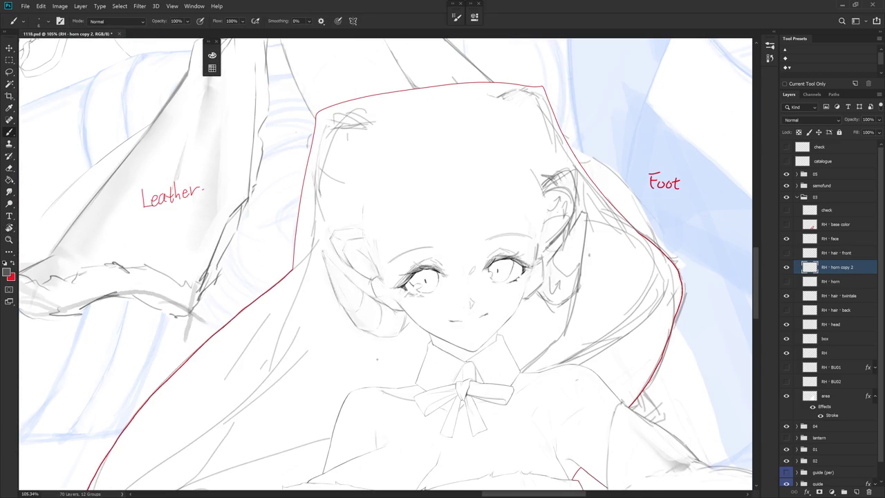
{"action": "key", "text": "l"}
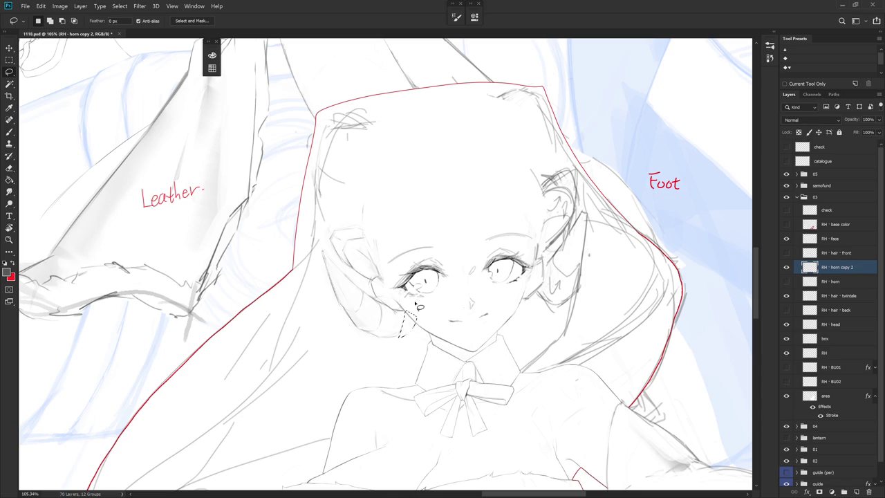
{"action": "left_click_drag", "start_coordinate": [386, 294], "coordinate": [409, 310]}
{"action": "key", "text": "ctrl+d"}
{"action": "key", "text": "b"}
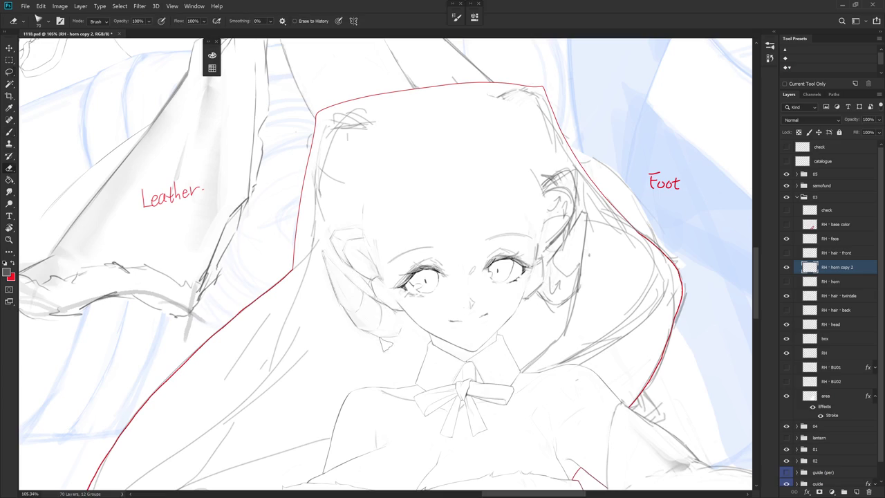
Draw a short pencil line along the girl's left cheek
{"action": "key", "text": "l"}
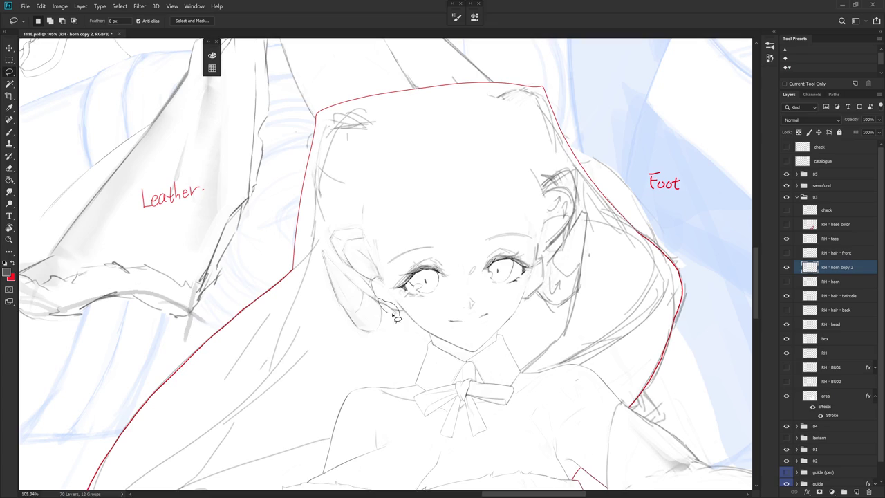
{"action": "key", "text": "b"}
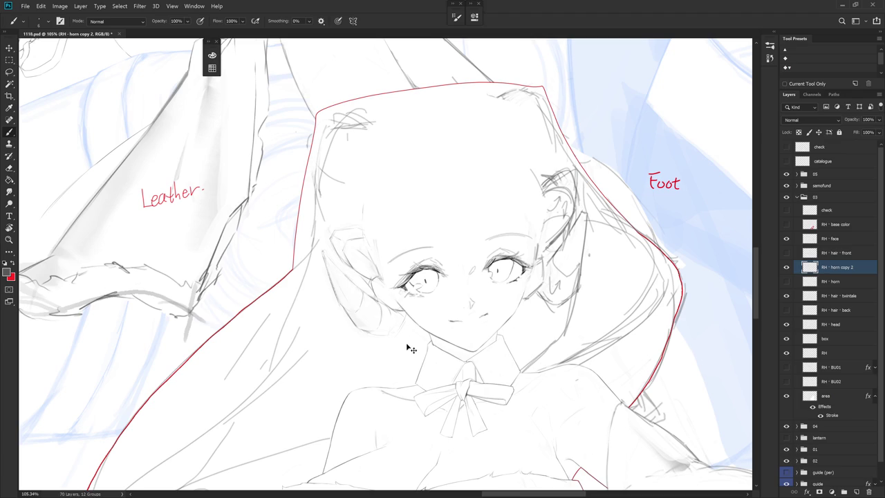
{"action": "key", "text": "e"}
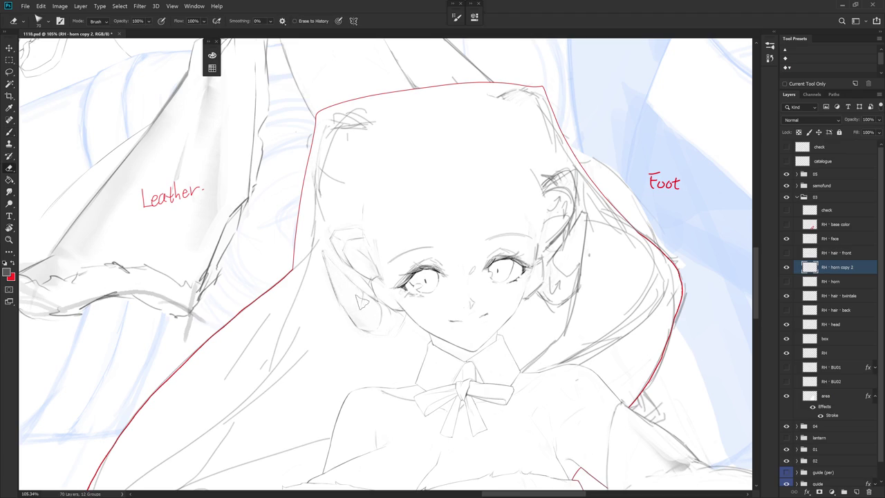
{"action": "key", "text": "b"}
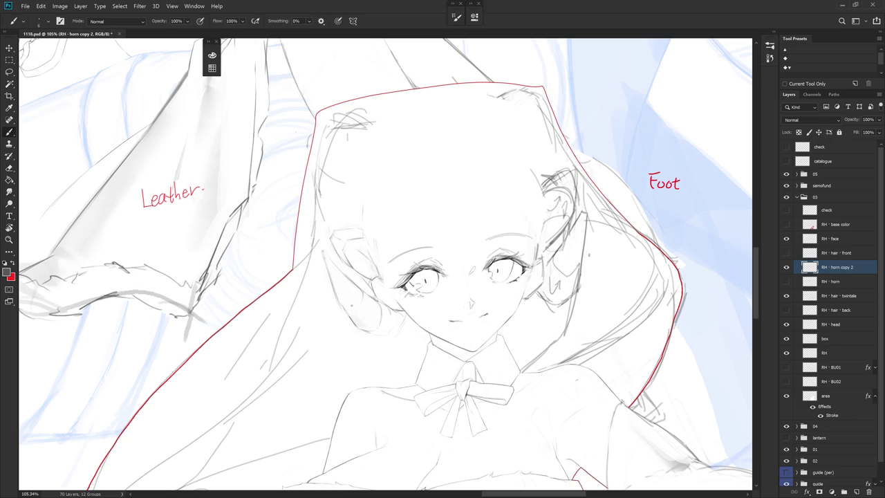
{"action": "left_click_drag", "start_coordinate": [340, 303], "coordinate": [357, 312]}
Zoom out, flip the view horizontally, then zoom back in centred on the girl's face
{"action": "scroll", "coordinate": [520, 373], "scroll_direction": "down", "scroll_amount": 8}
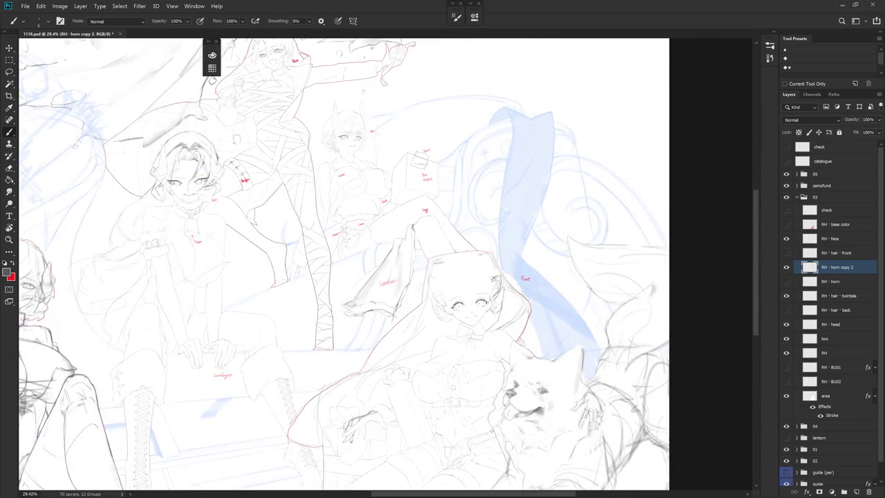
{"action": "key", "text": "h"}
{"action": "scroll", "coordinate": [456, 304], "scroll_direction": "up", "scroll_amount": 6}
{"action": "left_click_drag", "start_coordinate": [380, 263], "coordinate": [429, 282]}
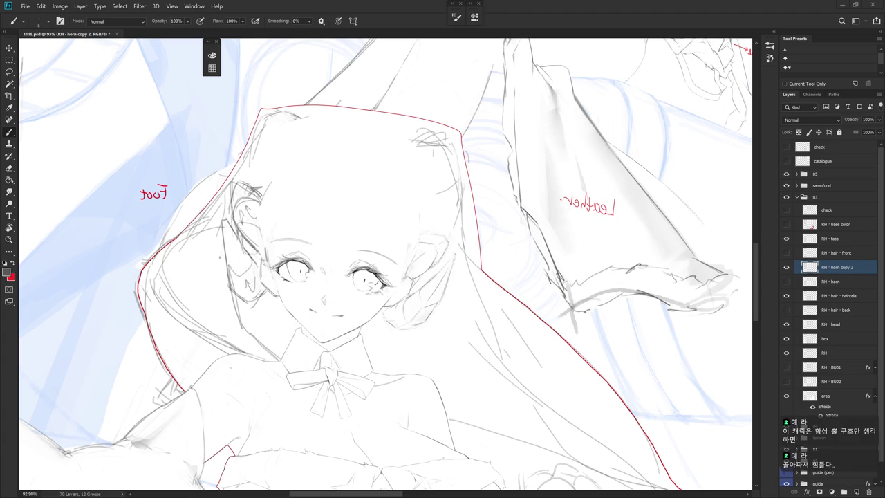
Zoom out, pan toward another figure, then zoom in close on the face at about 102%
{"action": "scroll", "coordinate": [442, 228], "scroll_direction": "down", "scroll_amount": 5}
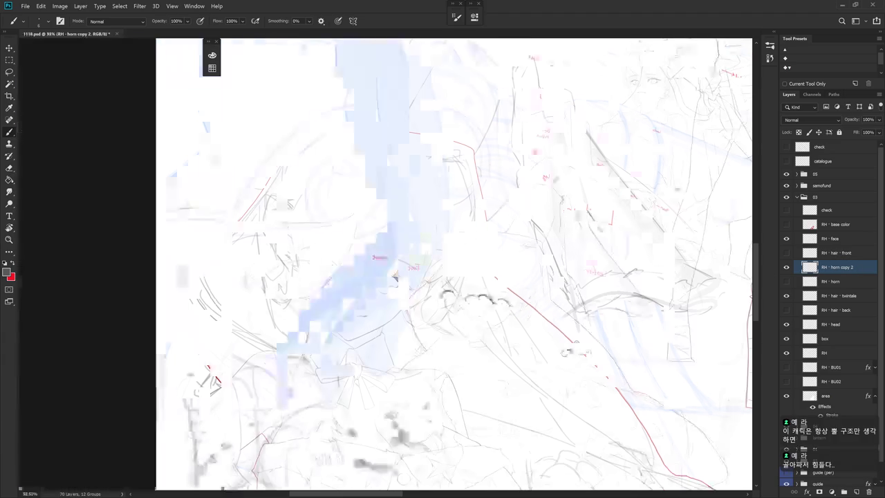
{"action": "mouse_move", "coordinate": [567, 325]}
{"action": "left_mouse_down"}
{"action": "mouse_move", "coordinate": [643, 347]}
{"action": "mouse_move", "coordinate": [468, 336]}
{"action": "mouse_move", "coordinate": [385, 306]}
{"action": "left_mouse_up"}
{"action": "scroll", "coordinate": [425, 247], "scroll_direction": "up", "scroll_amount": 3}
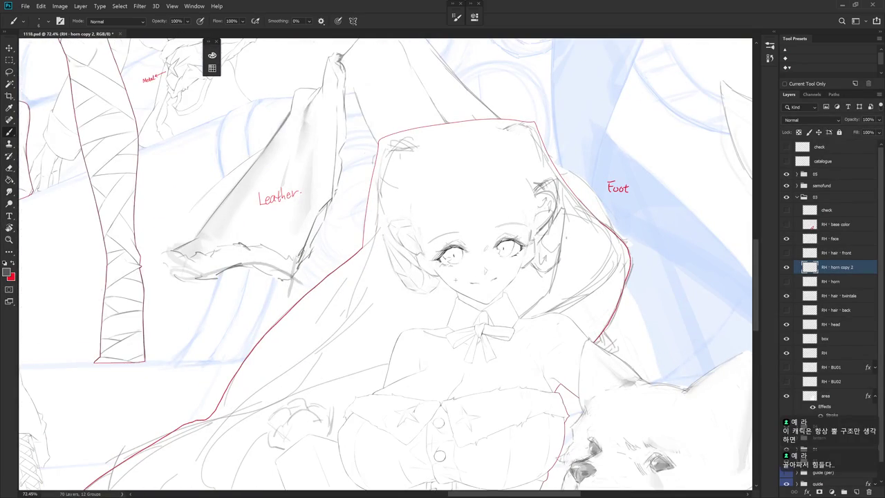
{"action": "scroll", "coordinate": [432, 277], "scroll_direction": "up", "scroll_amount": 1}
{"action": "scroll", "coordinate": [430, 280], "scroll_direction": "up", "scroll_amount": 1}
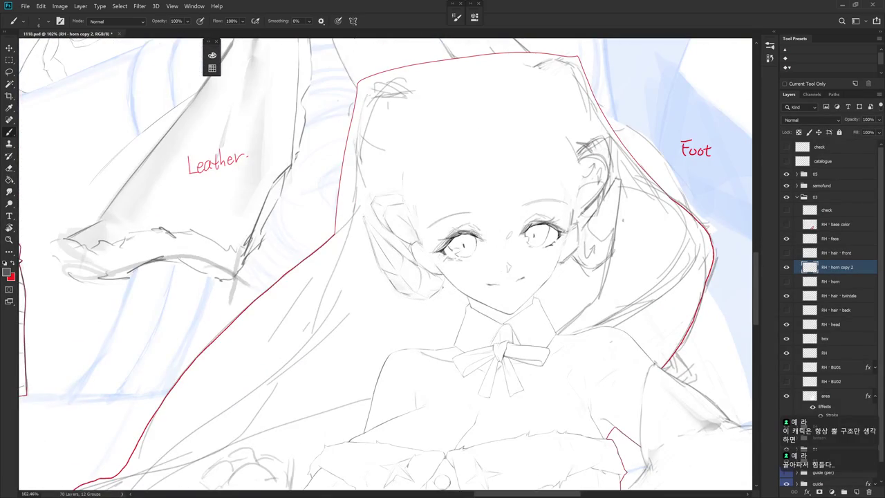
Lasso and delete the old horn strokes beside the girl's eye
{"action": "key", "text": "l"}
{"action": "left_click_drag", "start_coordinate": [442, 304], "coordinate": [433, 295]}
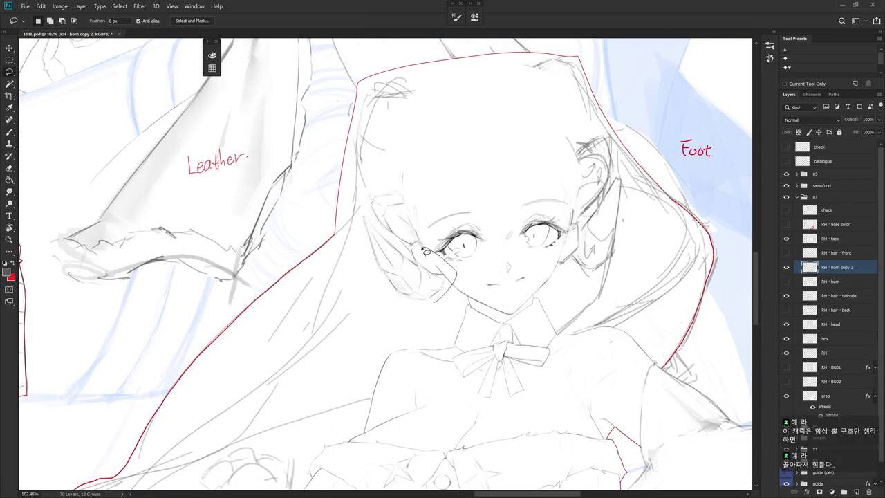
{"action": "key", "text": "Delete"}
{"action": "key", "text": "ctrl+d"}
{"action": "key", "text": "b"}
With the hard pencil, draw new horn lines on the lock by the ear
{"action": "key", "text": "shift+b"}
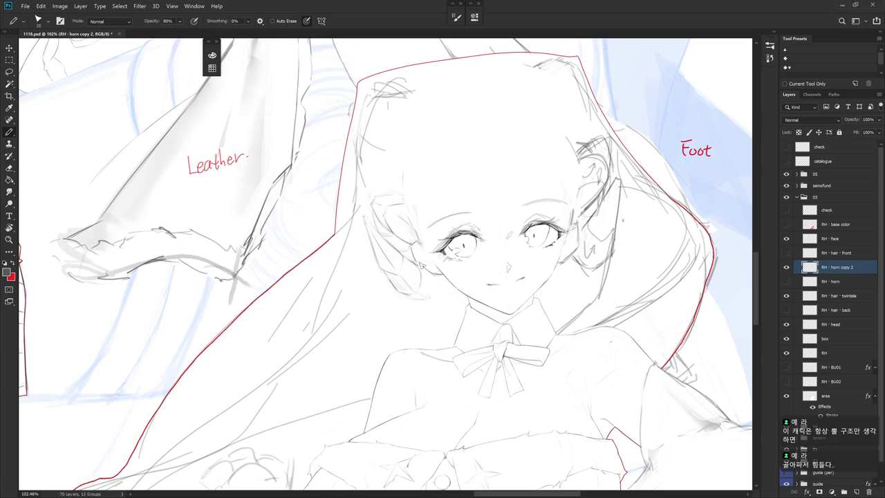
{"action": "mouse_move", "coordinate": [419, 263]}
{"action": "left_mouse_down"}
{"action": "mouse_move", "coordinate": [434, 280]}
{"action": "mouse_move", "coordinate": [432, 298]}
{"action": "left_mouse_up"}
{"action": "key", "text": "e"}
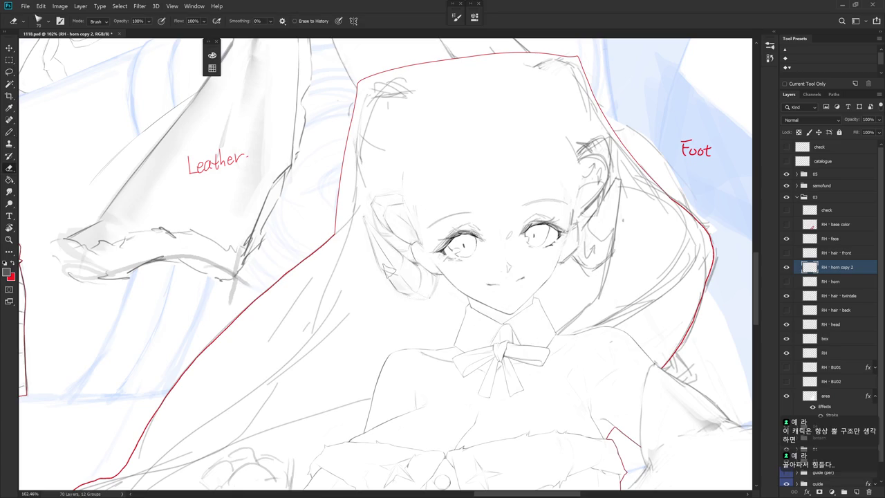
{"action": "key", "text": "b"}
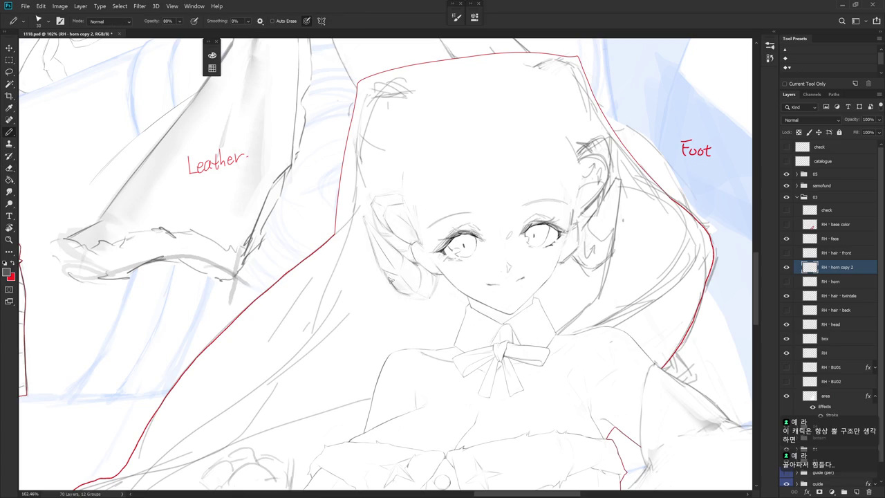
{"action": "left_click_drag", "start_coordinate": [424, 299], "coordinate": [437, 275]}
{"action": "left_click_drag", "start_coordinate": [373, 216], "coordinate": [380, 228]}
Add a small mark and a thin line to the hair lock beside the ear
{"action": "key", "text": "e"}
{"action": "right_click", "coordinate": [446, 202]}
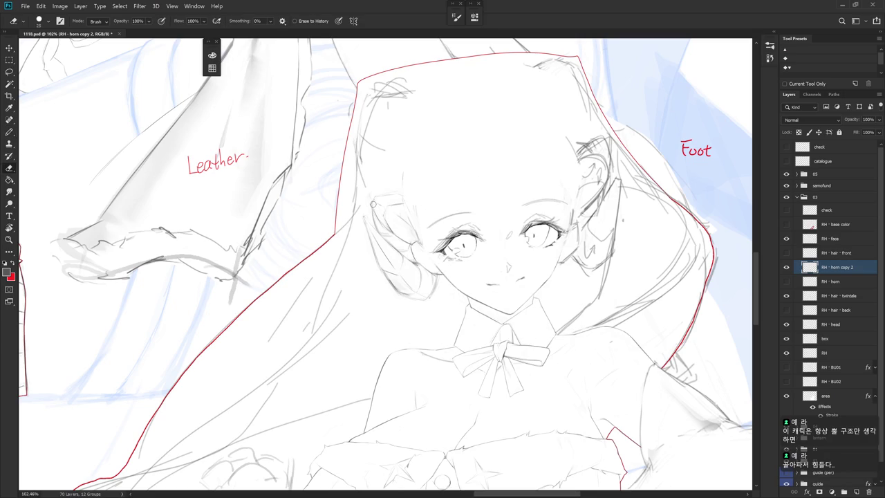
{"action": "key", "text": "b"}
{"action": "left_click_drag", "start_coordinate": [384, 224], "coordinate": [392, 230]}
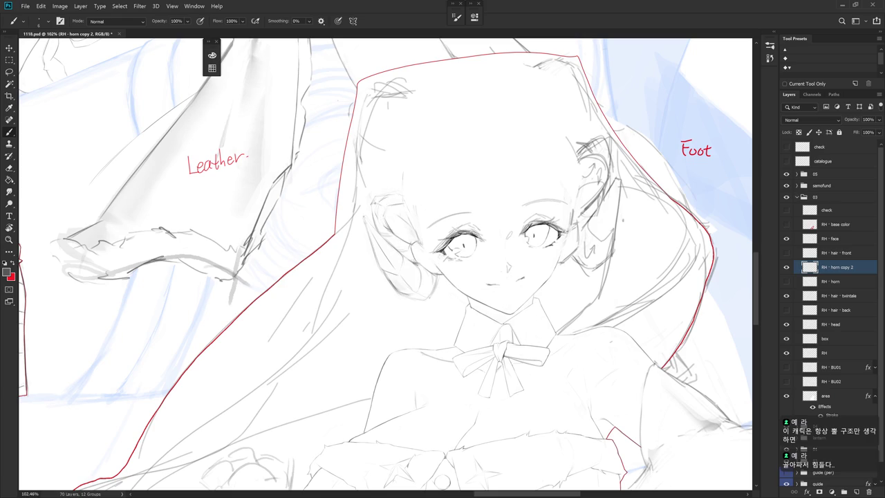
{"action": "key", "text": "e"}
{"action": "key", "text": "b"}
{"action": "left_click_drag", "start_coordinate": [374, 211], "coordinate": [377, 231]}
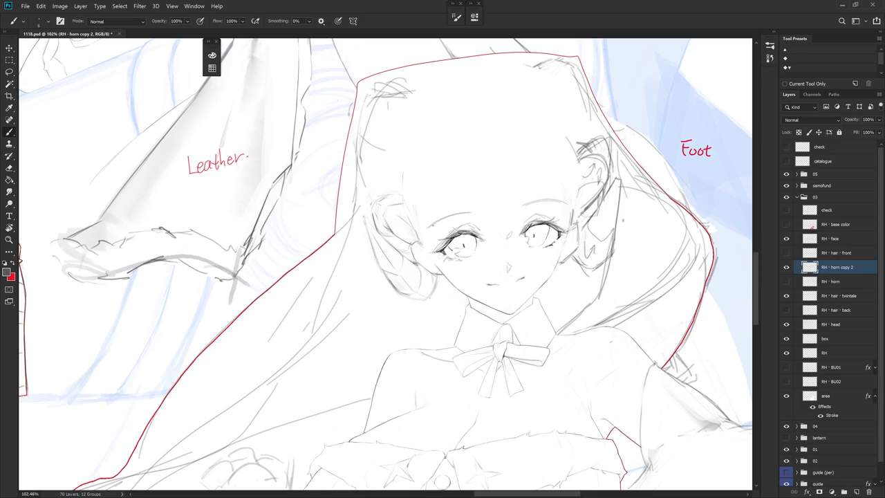
Add a tiny mark beside the left eye and short lines on the ear and hair outline
{"action": "key", "text": "e"}
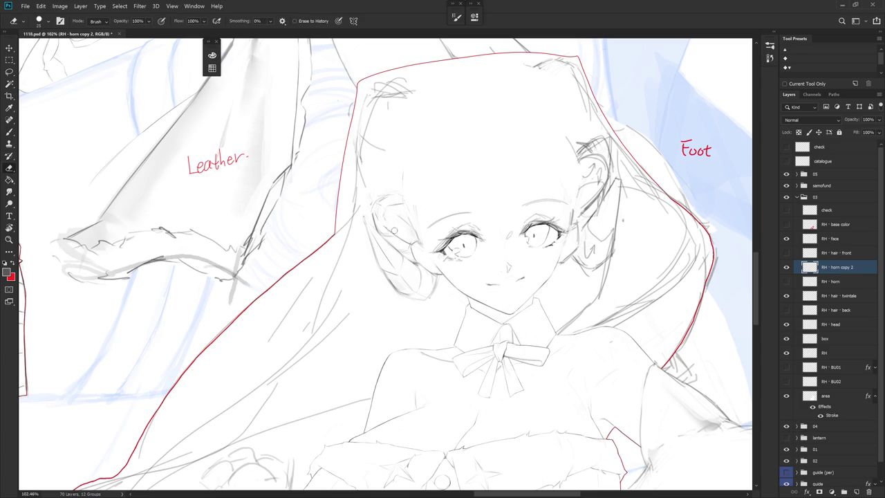
{"action": "key", "text": "b"}
{"action": "left_click_drag", "start_coordinate": [393, 240], "coordinate": [404, 233]}
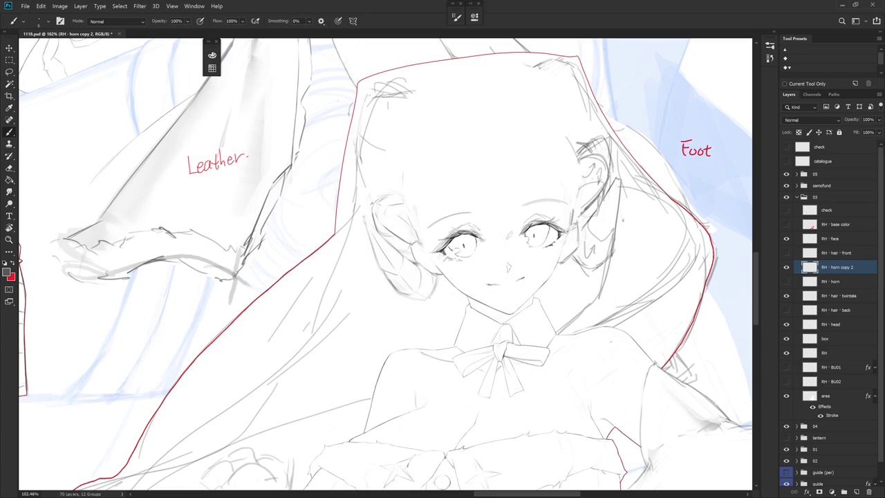
{"action": "left_click_drag", "start_coordinate": [373, 200], "coordinate": [393, 231]}
{"action": "left_click_drag", "start_coordinate": [391, 200], "coordinate": [404, 196]}
{"action": "key", "text": "e"}
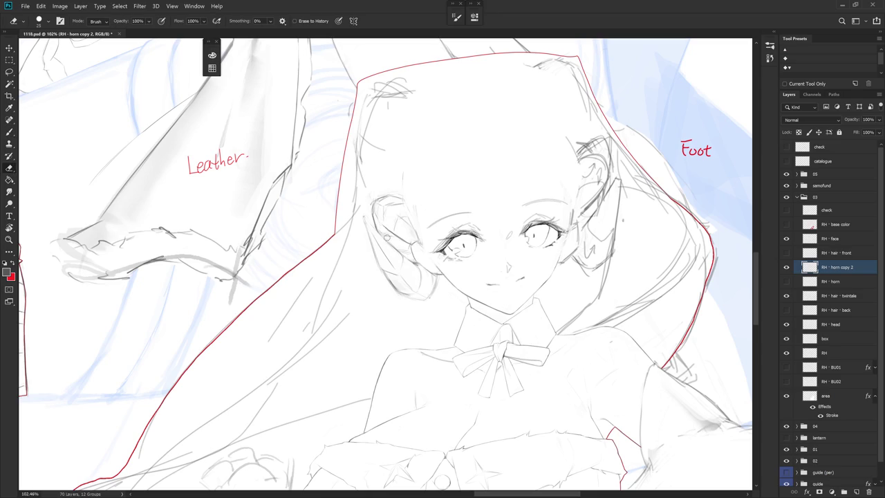
{"action": "key", "text": "b"}
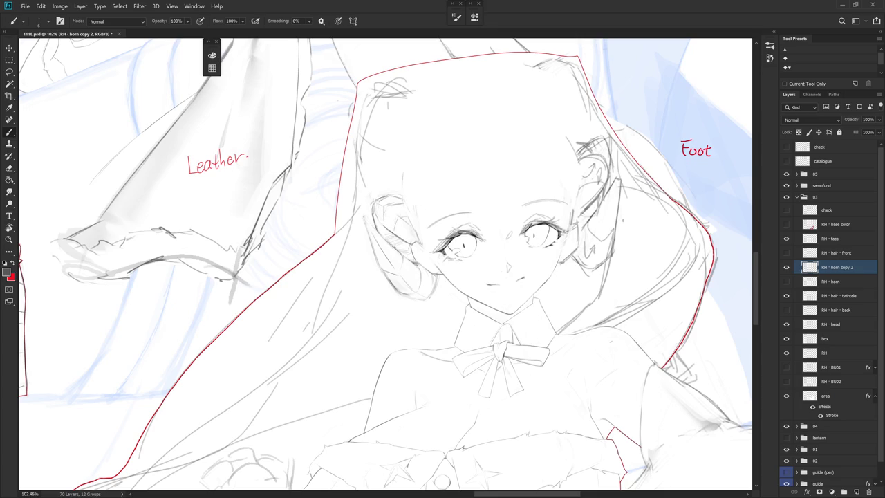
Add a short stroke at the edge of the ear
{"action": "key", "text": "e"}
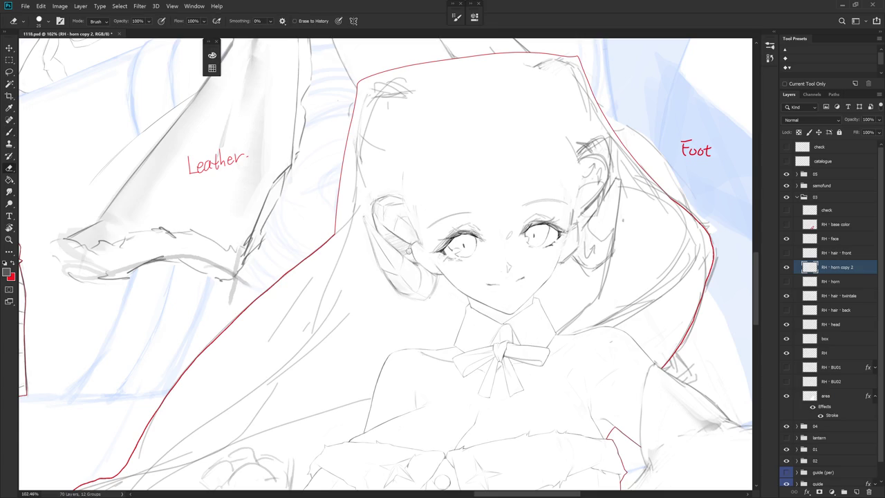
{"action": "key", "text": "b"}
{"action": "left_click_drag", "start_coordinate": [415, 251], "coordinate": [404, 257]}
{"action": "key", "text": "e"}
{"action": "key", "text": "b"}
{"action": "key", "text": "e"}
{"action": "key", "text": "b"}
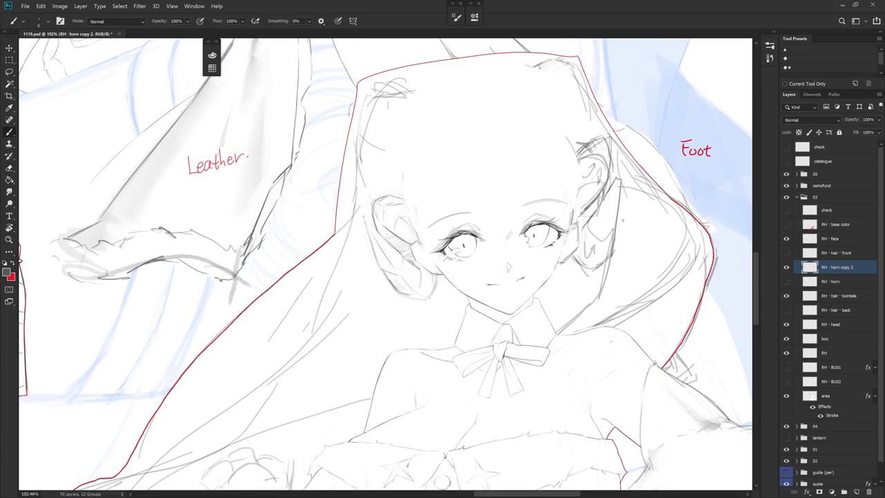
Erase the stray line running by the cheek and ear
{"action": "key", "text": "e"}
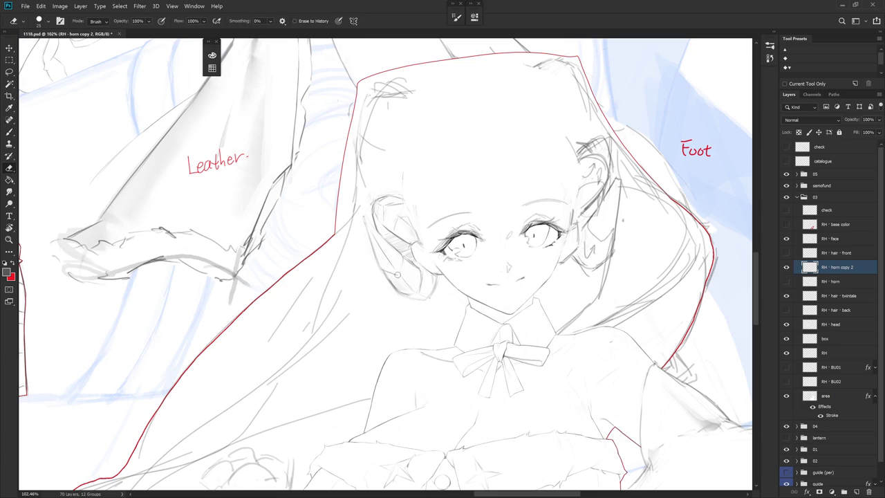
{"action": "key", "text": "b"}
{"action": "key", "text": "e"}
{"action": "key", "text": "b"}
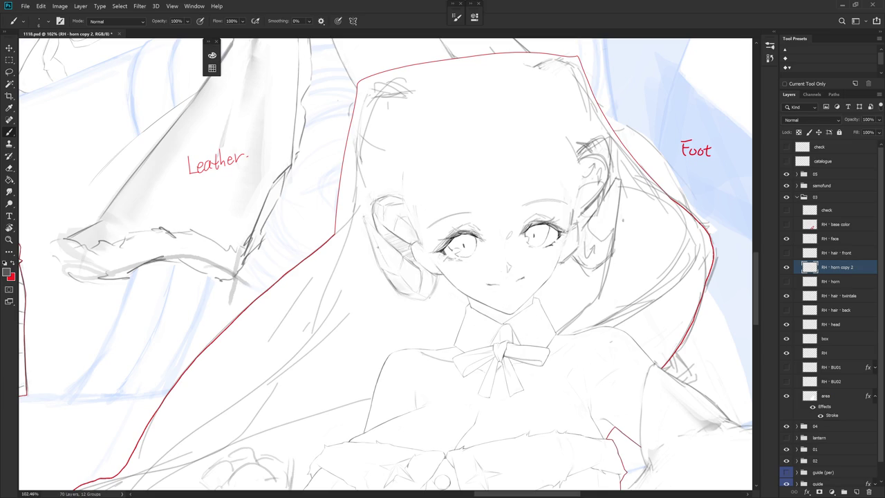
{"action": "key", "text": "e"}
{"action": "key", "text": "b"}
{"action": "key", "text": "e"}
{"action": "key", "text": "b"}
{"action": "key", "text": "e"}
{"action": "key", "text": "b"}
{"action": "key", "text": "e"}
{"action": "left_click_drag", "start_coordinate": [438, 274], "coordinate": [430, 300]}
{"action": "key", "text": "b"}
Add a small mark on the girl's left cheek
{"action": "key", "text": "e"}
{"action": "key", "text": "b"}
{"action": "key", "text": "e"}
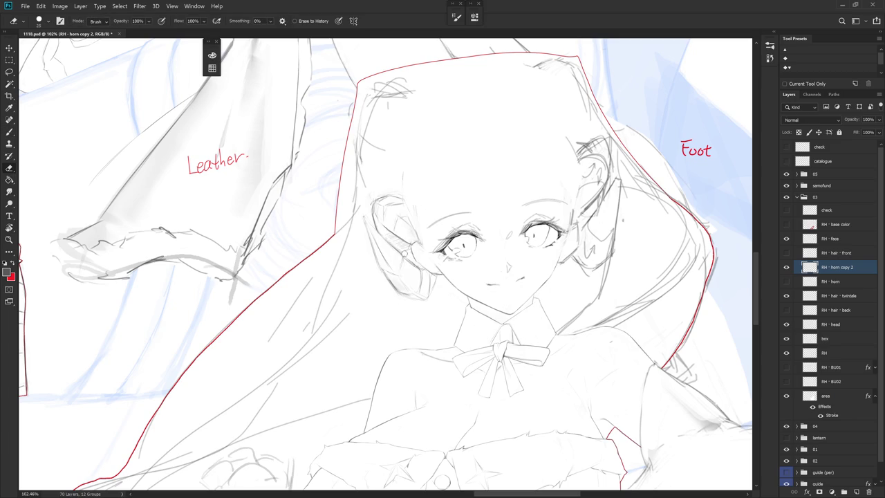
{"action": "key", "text": "b"}
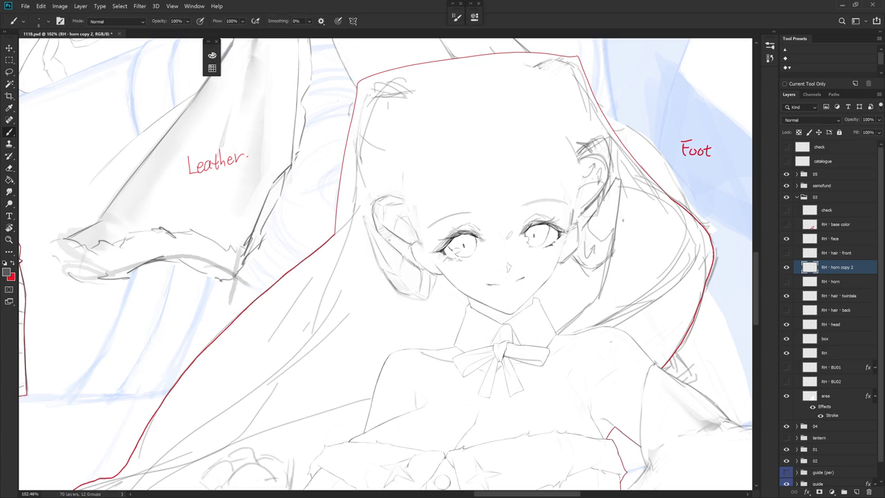
{"action": "left_click_drag", "start_coordinate": [394, 239], "coordinate": [401, 247]}
{"action": "left_click_drag", "start_coordinate": [484, 208], "coordinate": [525, 291]}
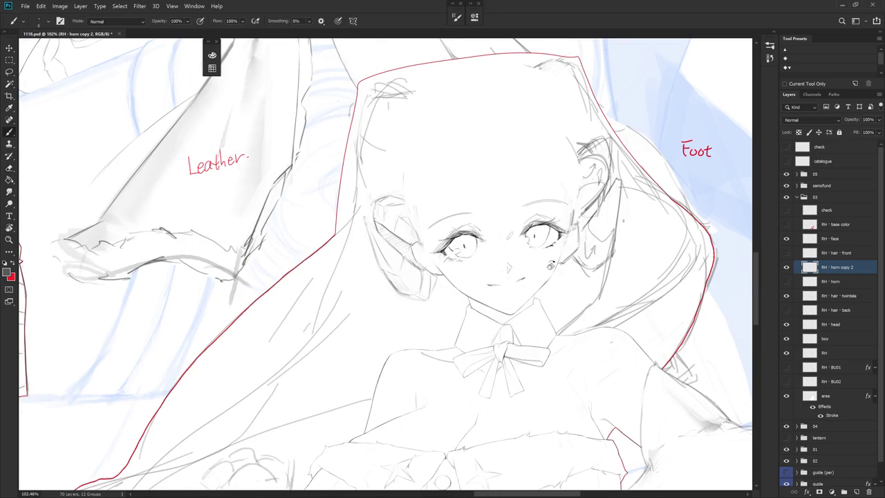
Tilt the view clockwise and redraw the short marks at the top of the horn
{"action": "left_click_drag", "start_coordinate": [331, 248], "coordinate": [399, 224]}
{"action": "key", "text": "e"}
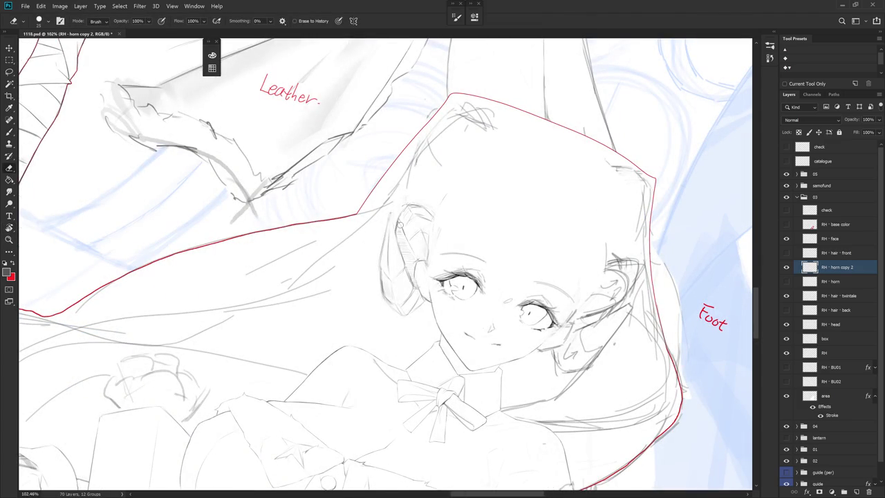
{"action": "key", "text": "b"}
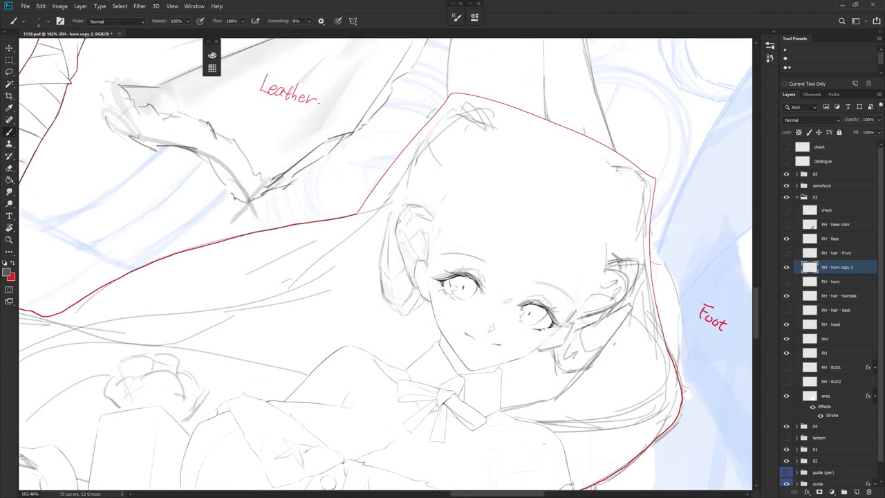
{"action": "left_click_drag", "start_coordinate": [415, 250], "coordinate": [397, 228]}
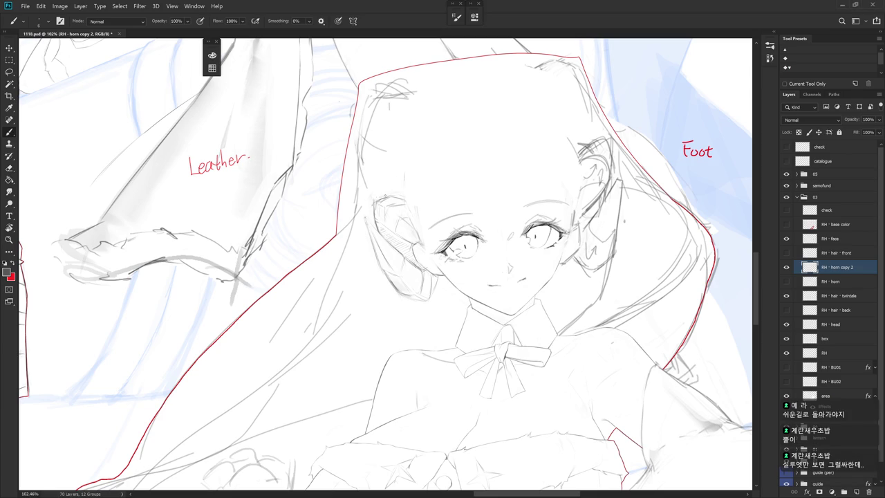
{"action": "left_click_drag", "start_coordinate": [378, 198], "coordinate": [396, 197]}
{"action": "key", "text": "e"}
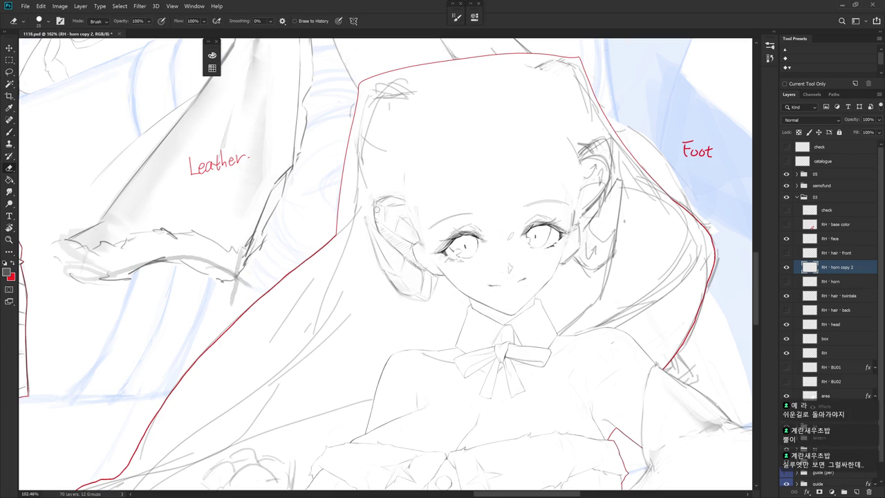
{"action": "key", "text": "b"}
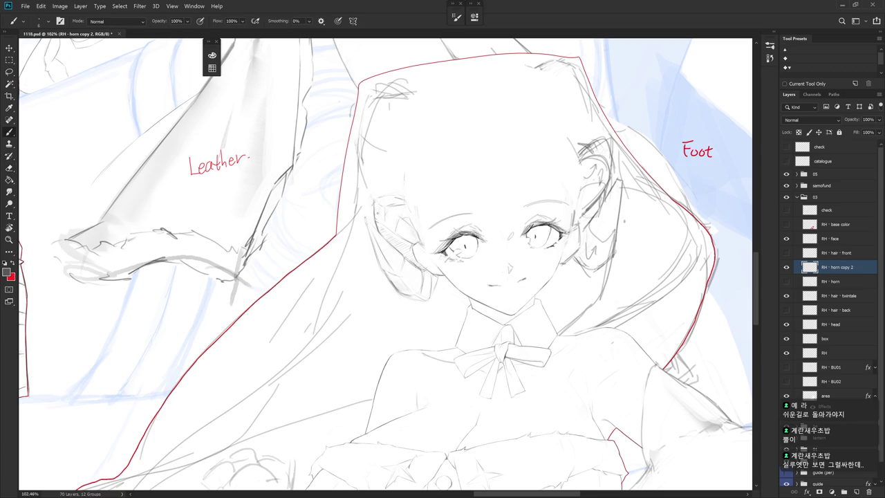
{"action": "left_click_drag", "start_coordinate": [377, 201], "coordinate": [385, 200]}
Tilt the view again and touch up the horn, alternating eraser and brush
{"action": "key", "text": "r"}
{"action": "left_click_drag", "start_coordinate": [385, 239], "coordinate": [395, 242]}
{"action": "key", "text": "e"}
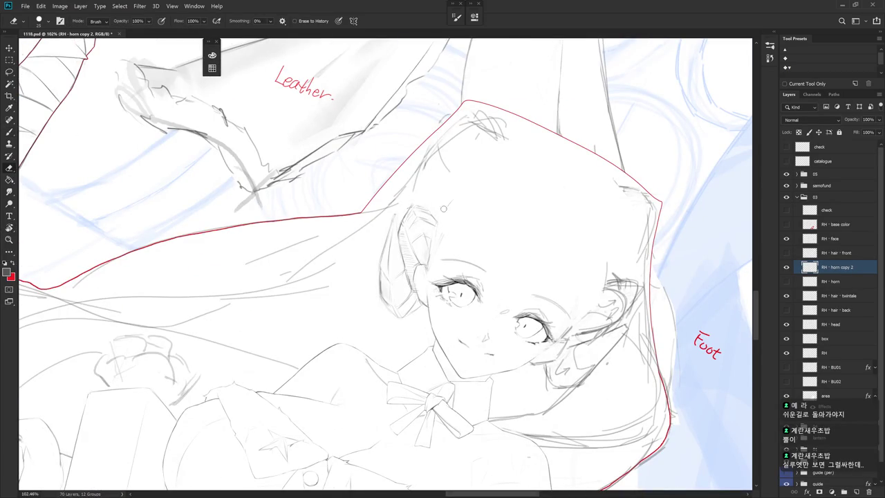
{"action": "key", "text": "Escape"}
{"action": "key", "text": "b"}
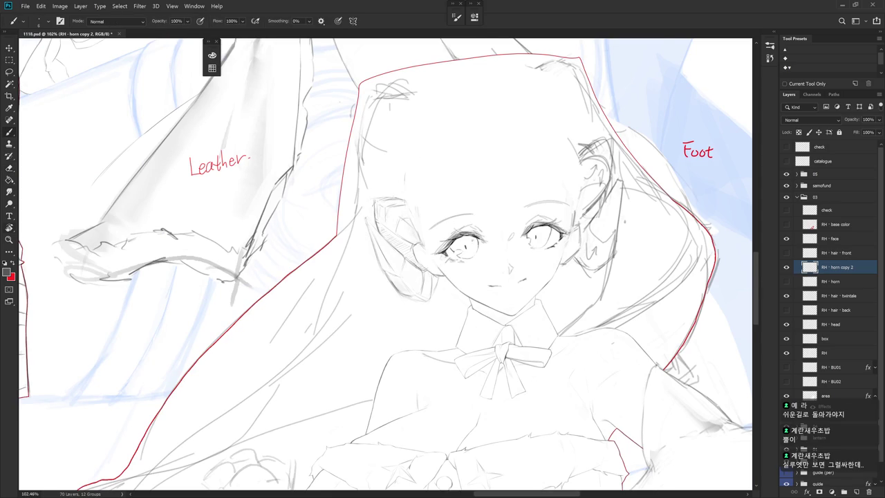
{"action": "left_click_drag", "start_coordinate": [413, 239], "coordinate": [442, 228]}
{"action": "key", "text": "e"}
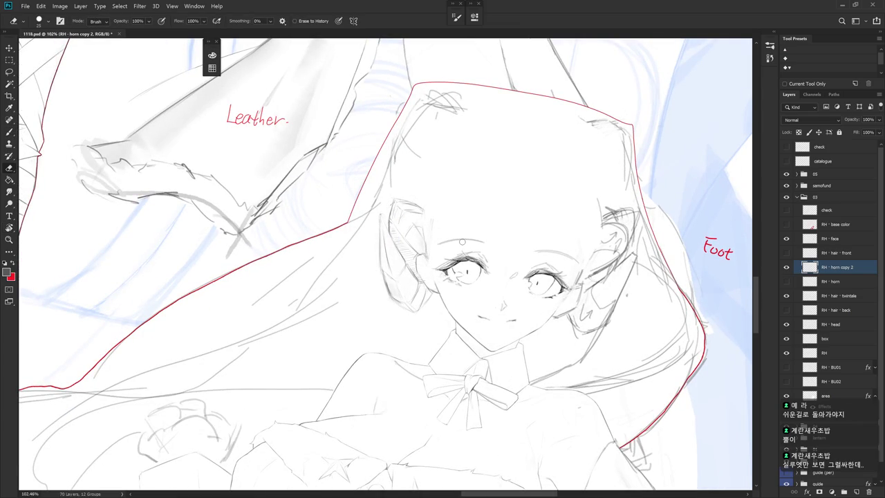
Check the RH · head layer's lines, make it active, and lasso and erase under the horn
{"action": "left_click", "coordinate": [786, 325]}
{"action": "left_click", "coordinate": [786, 324]}
{"action": "left_click", "coordinate": [837, 325]}
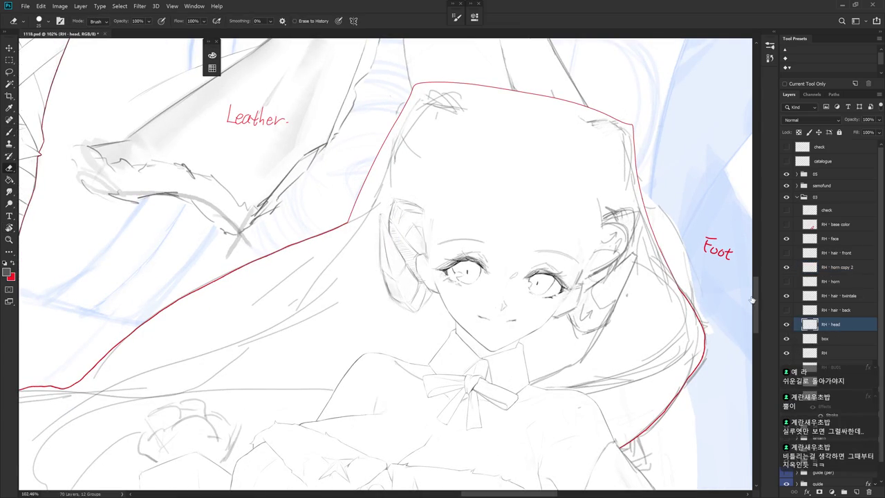
{"action": "key", "text": "l"}
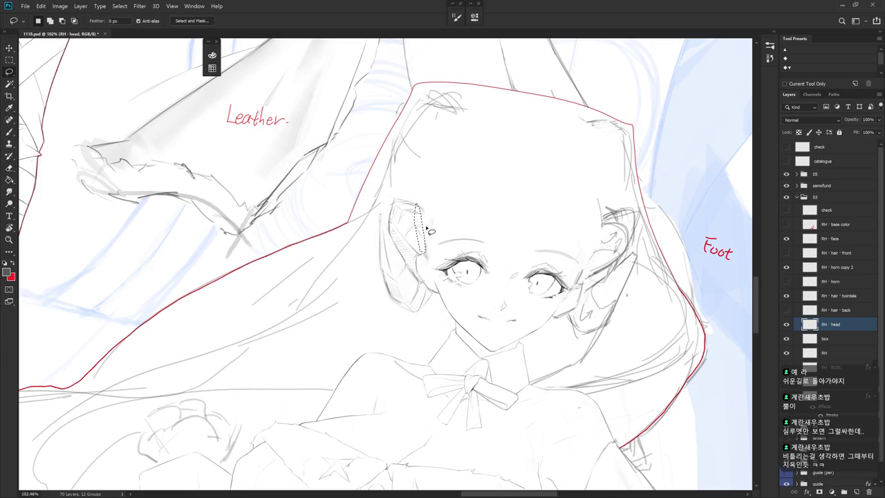
{"action": "left_click_drag", "start_coordinate": [426, 230], "coordinate": [426, 205]}
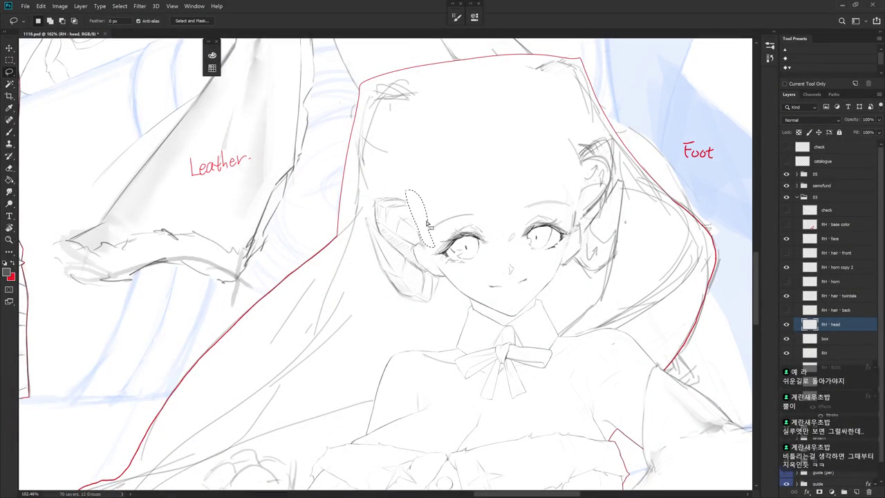
{"action": "key", "text": "e"}
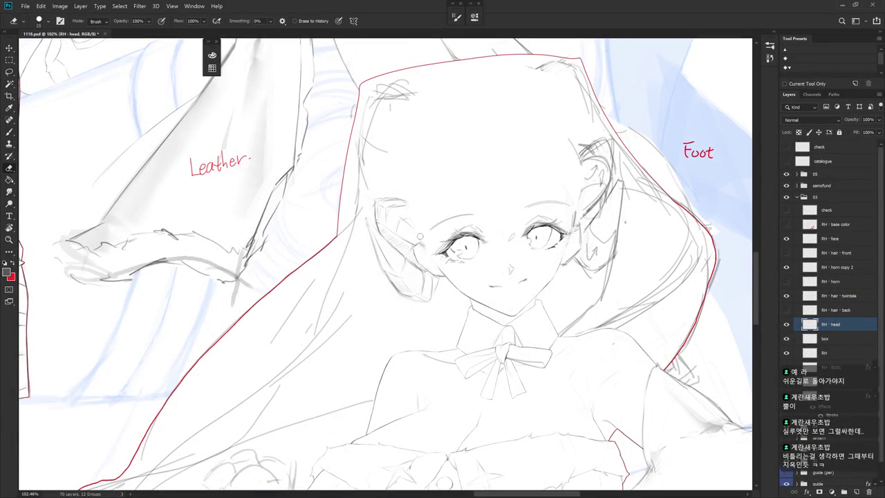
{"action": "key", "text": "b"}
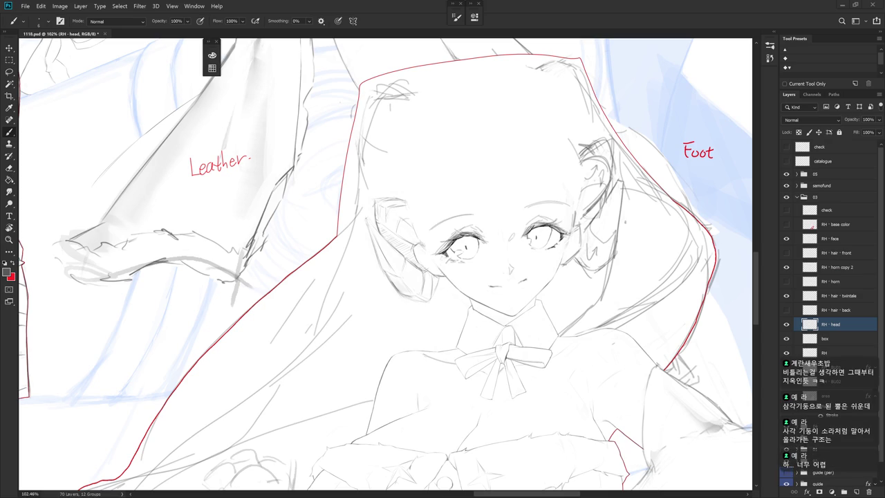
Finish erasing the head lines and make the RH · horn copy 2 layer active
{"action": "key", "text": "e"}
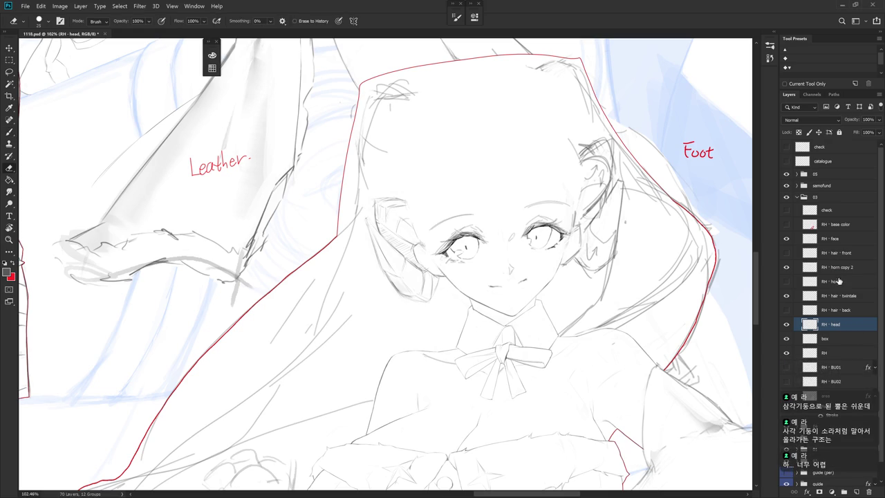
{"action": "left_click", "coordinate": [843, 281]}
{"action": "left_click", "coordinate": [839, 267]}
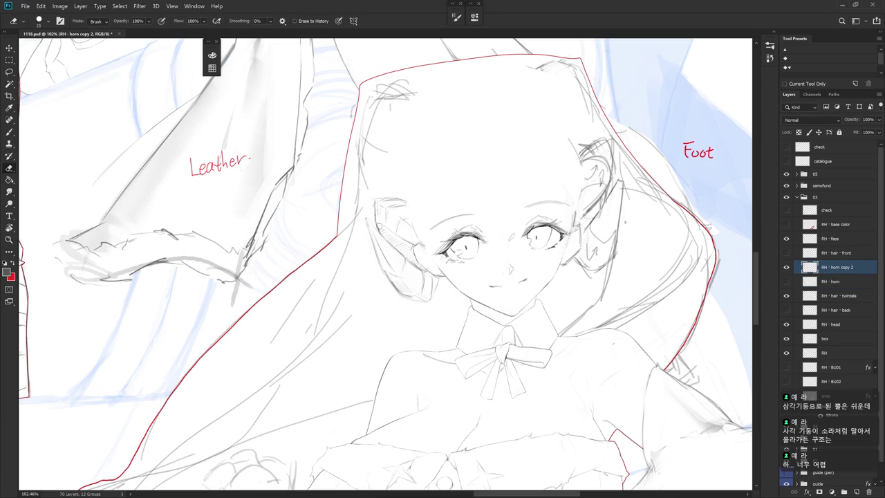
{"action": "key", "text": "b"}
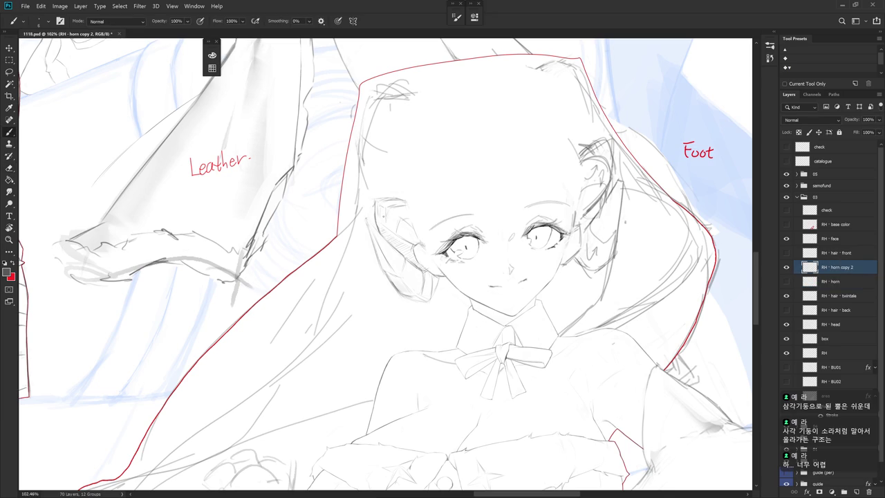
Rotate the canvas view to several angles around the head, switching between eraser and brush
{"action": "key", "text": "r"}
{"action": "left_click_drag", "start_coordinate": [415, 249], "coordinate": [393, 231]}
{"action": "key", "text": "e"}
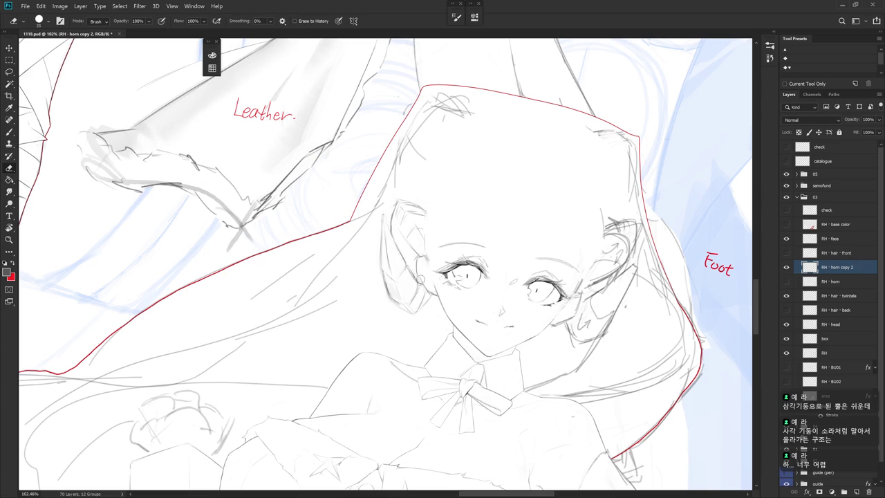
{"action": "left_click_drag", "start_coordinate": [422, 275], "coordinate": [385, 268]}
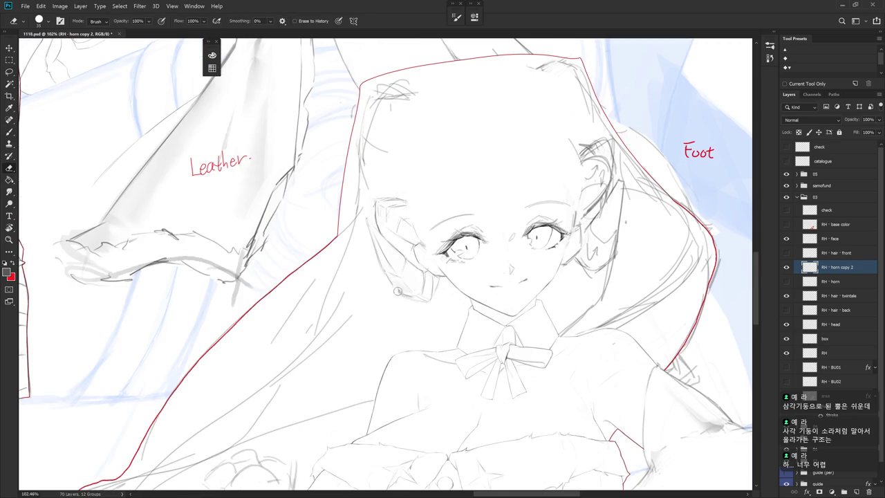
{"action": "key", "text": "b"}
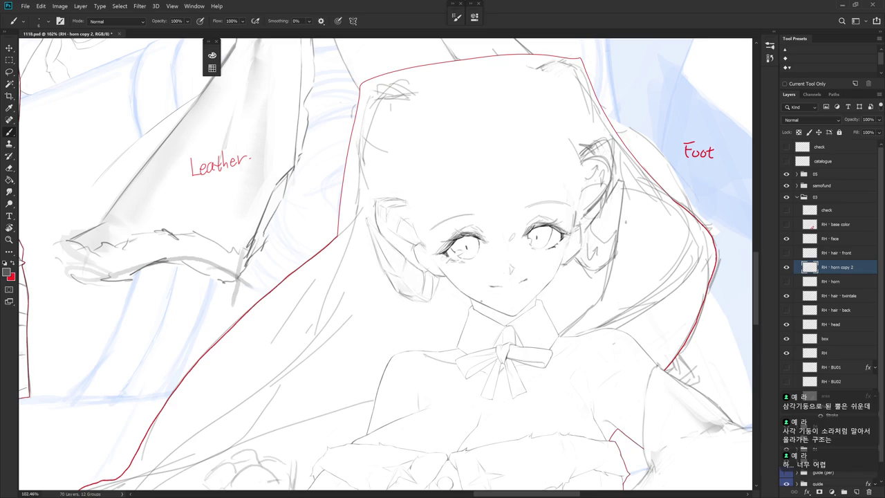
{"action": "left_click_drag", "start_coordinate": [387, 256], "coordinate": [409, 277]}
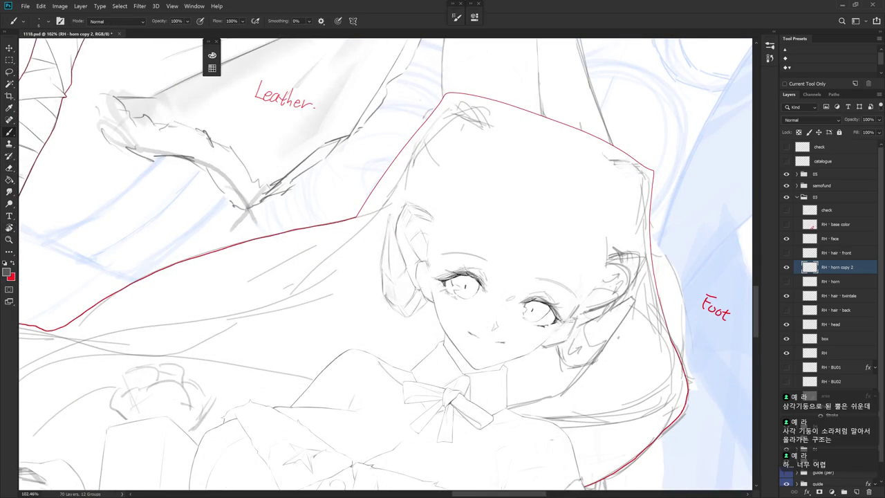
{"action": "left_click_drag", "start_coordinate": [414, 290], "coordinate": [442, 249]}
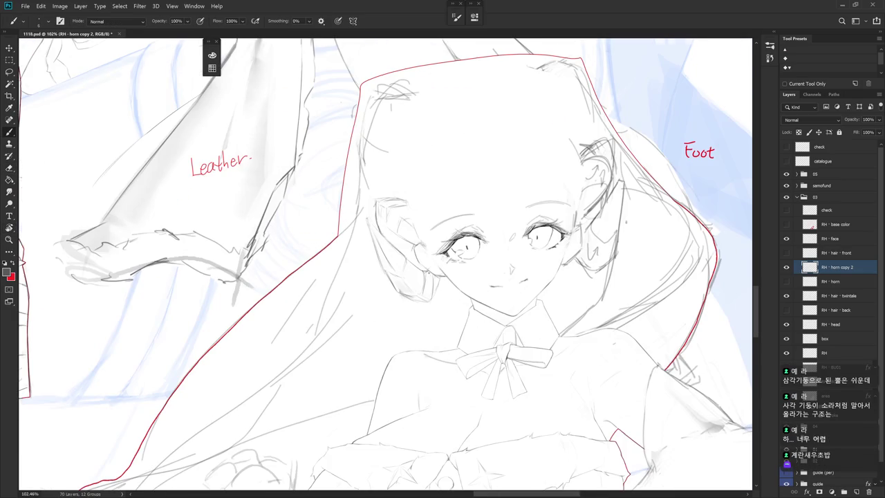
{"action": "key", "text": "e"}
{"action": "key", "text": "b"}
{"action": "key", "text": "e"}
{"action": "key", "text": "b"}
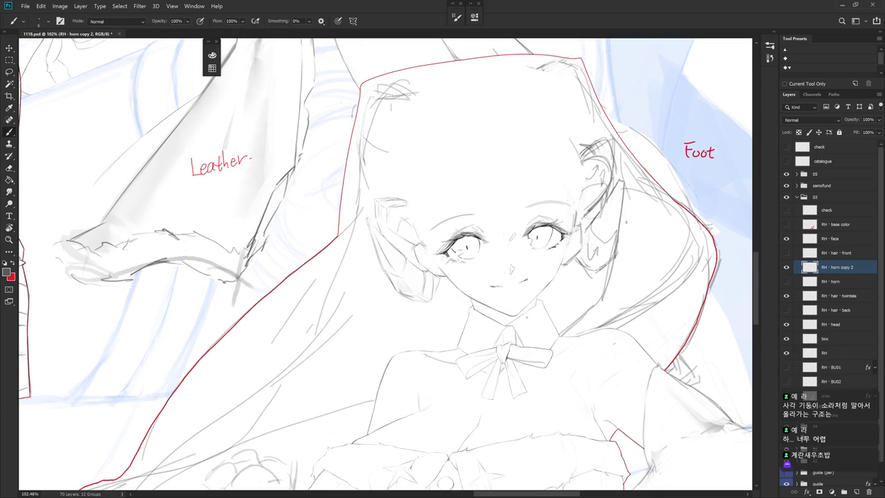
Draw short pencil lines down the ear and hair edge where the horn meets them
{"action": "left_click_drag", "start_coordinate": [484, 266], "coordinate": [456, 297]}
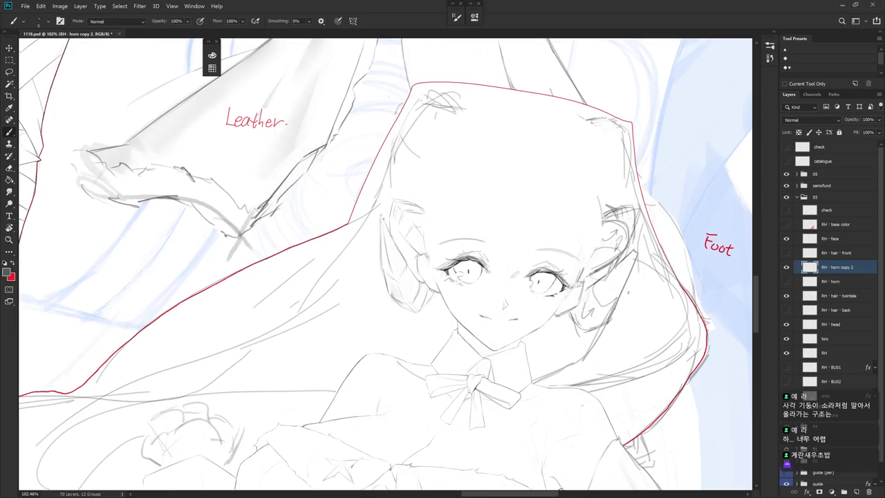
{"action": "key", "text": "e"}
{"action": "left_click_drag", "start_coordinate": [442, 235], "coordinate": [469, 207]}
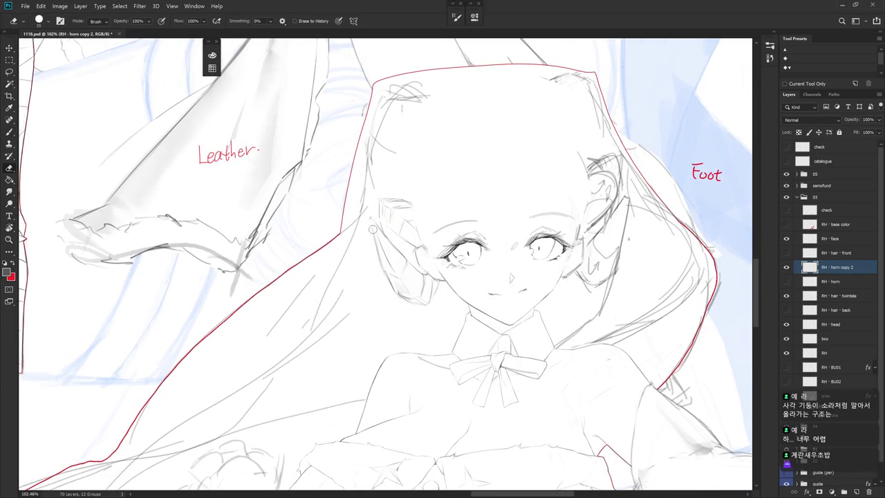
{"action": "key", "text": "b"}
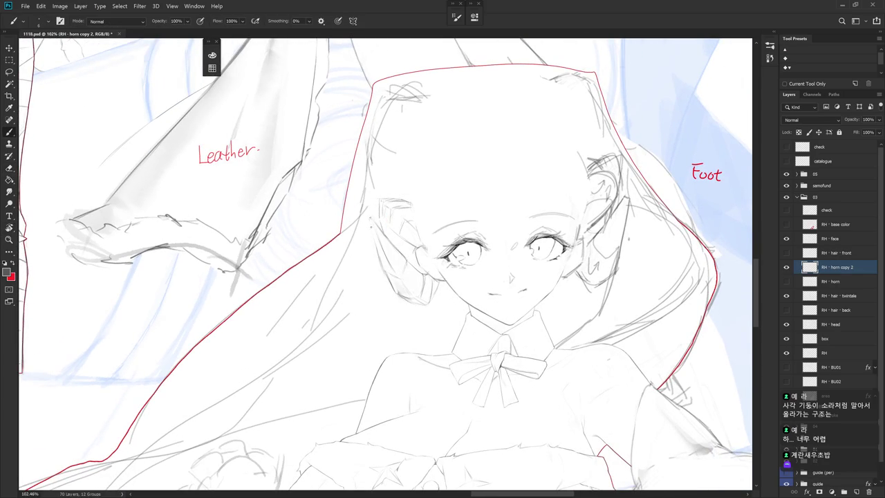
{"action": "left_click_drag", "start_coordinate": [374, 227], "coordinate": [374, 244]}
{"action": "key", "text": "e"}
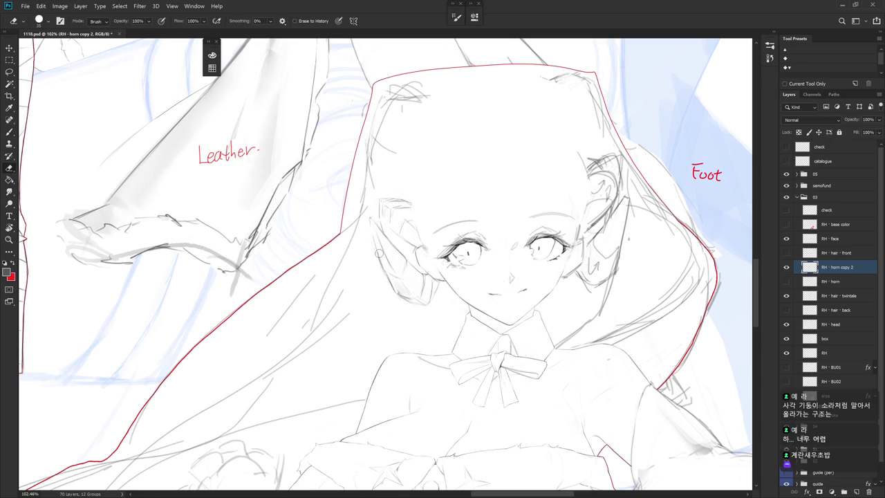
{"action": "key", "text": "b"}
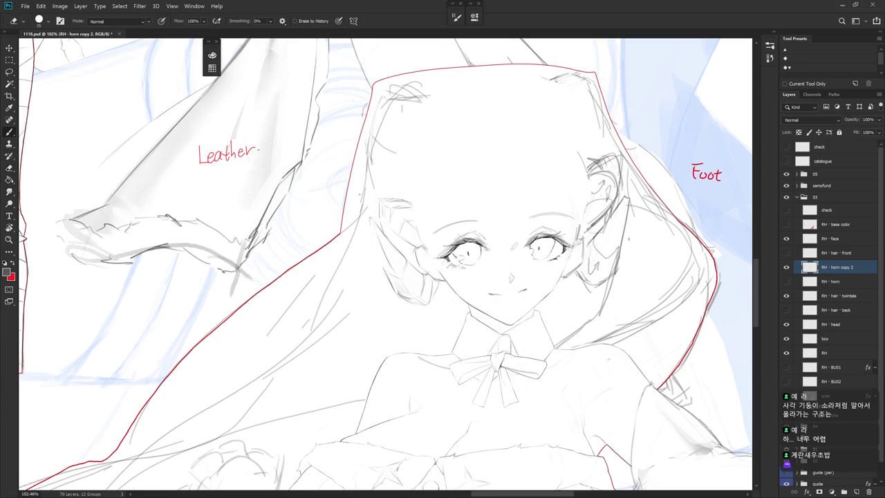
{"action": "left_click_drag", "start_coordinate": [378, 254], "coordinate": [384, 266]}
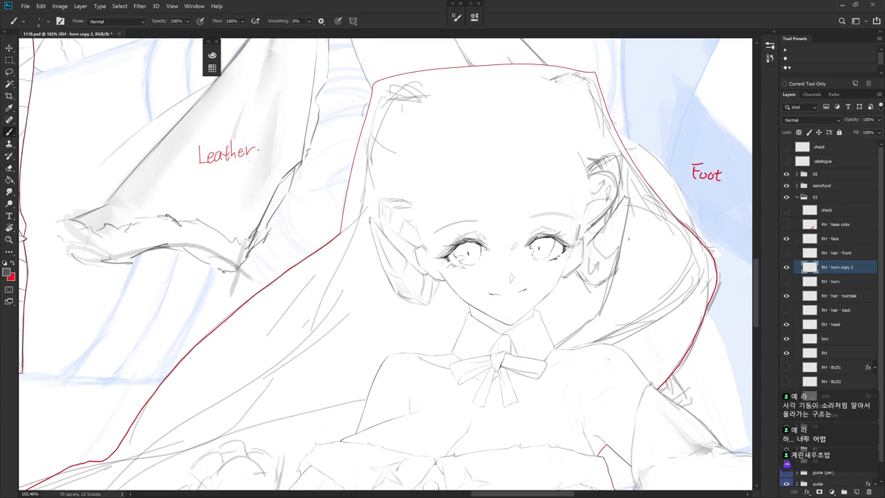
{"action": "left_click_drag", "start_coordinate": [368, 223], "coordinate": [377, 251]}
{"action": "left_click_drag", "start_coordinate": [553, 207], "coordinate": [587, 269]}
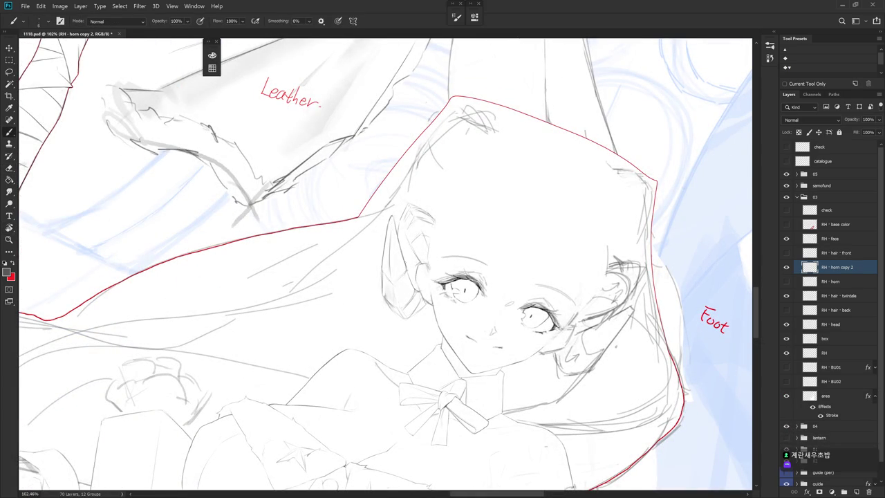
{"action": "left_click_drag", "start_coordinate": [484, 208], "coordinate": [428, 248]}
{"action": "key", "text": "e"}
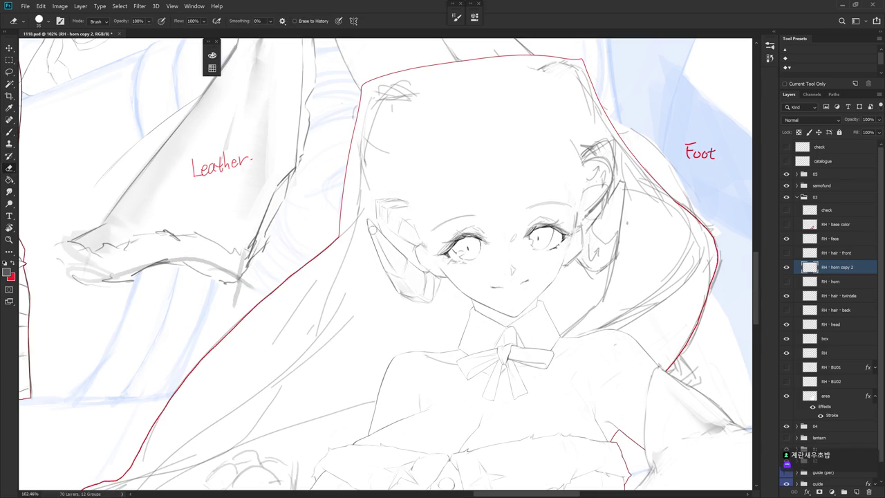
{"action": "key", "text": "b"}
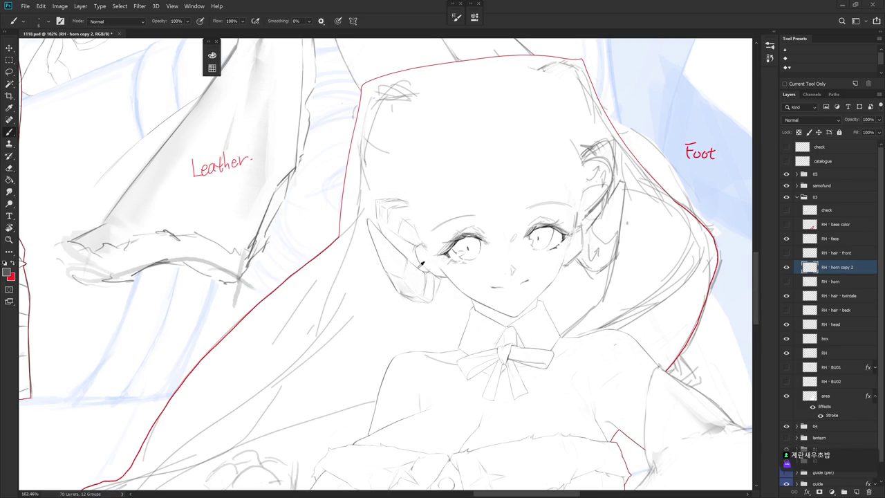
{"action": "key", "text": "r"}
{"action": "left_click_drag", "start_coordinate": [483, 207], "coordinate": [526, 263]}
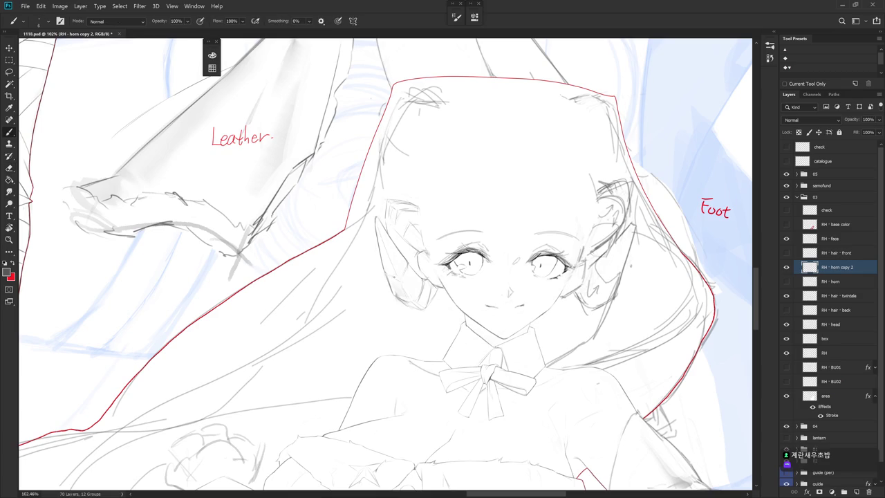
{"action": "key", "text": "e"}
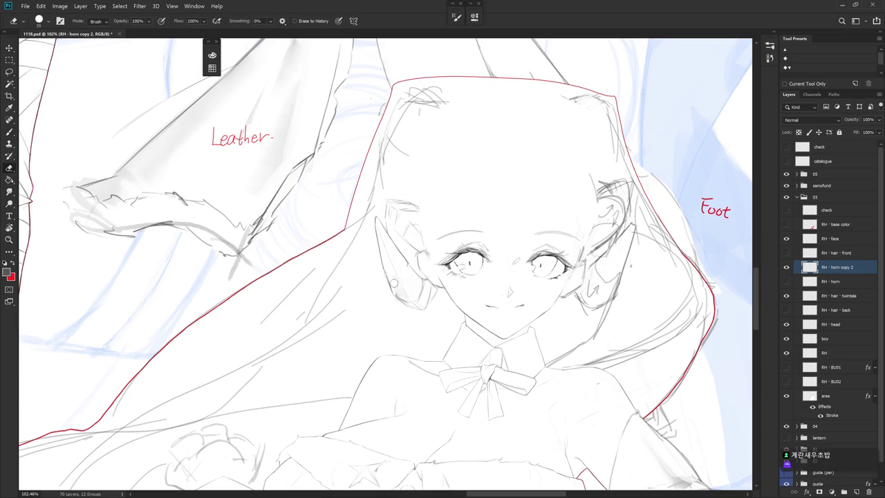
{"action": "key", "text": "b"}
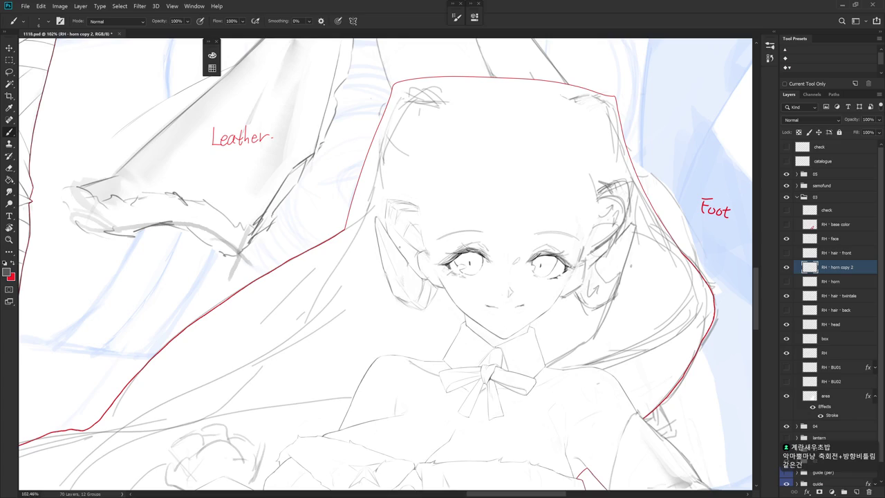
{"action": "key", "text": "e"}
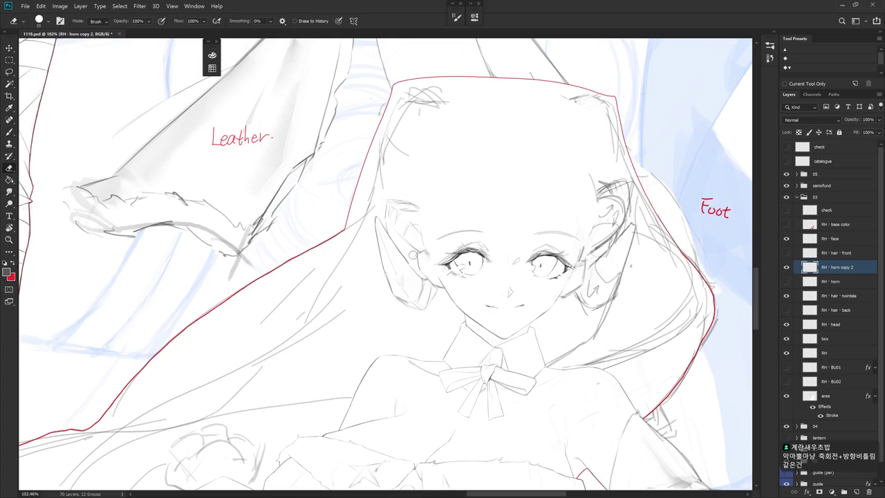
{"action": "key", "text": "b"}
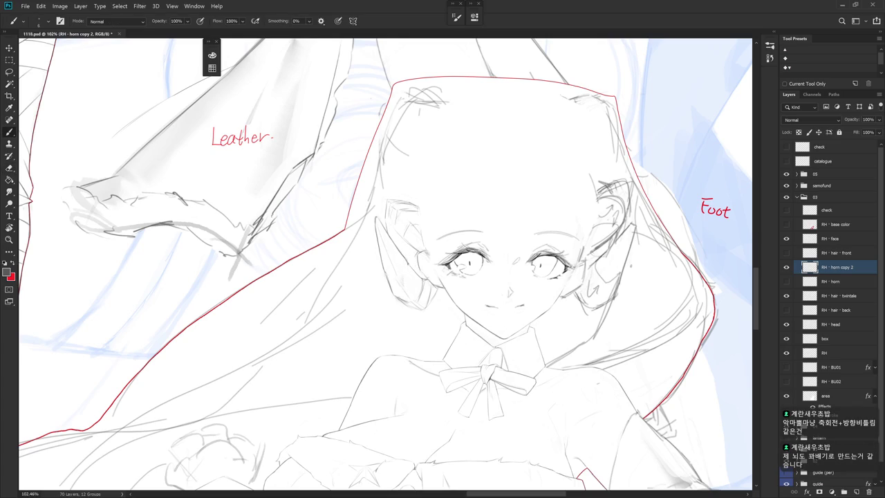
{"action": "key", "text": "e"}
{"action": "key", "text": "b"}
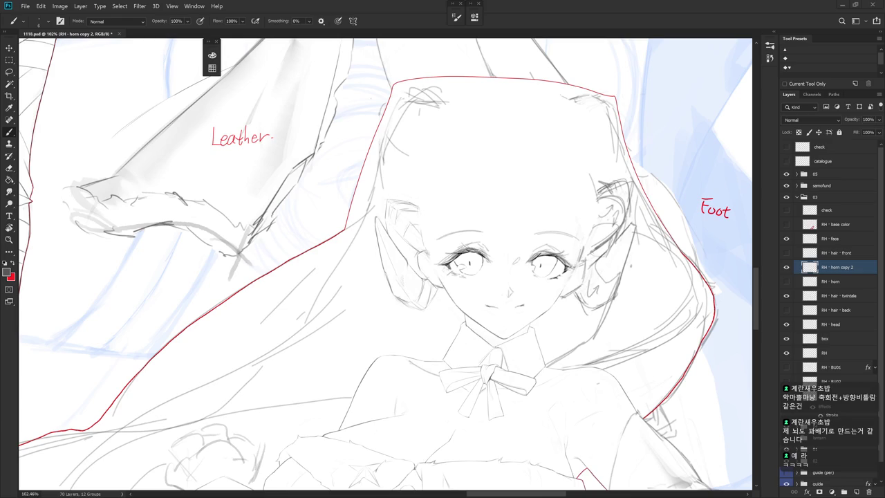
{"action": "left_click_drag", "start_coordinate": [407, 235], "coordinate": [423, 266]}
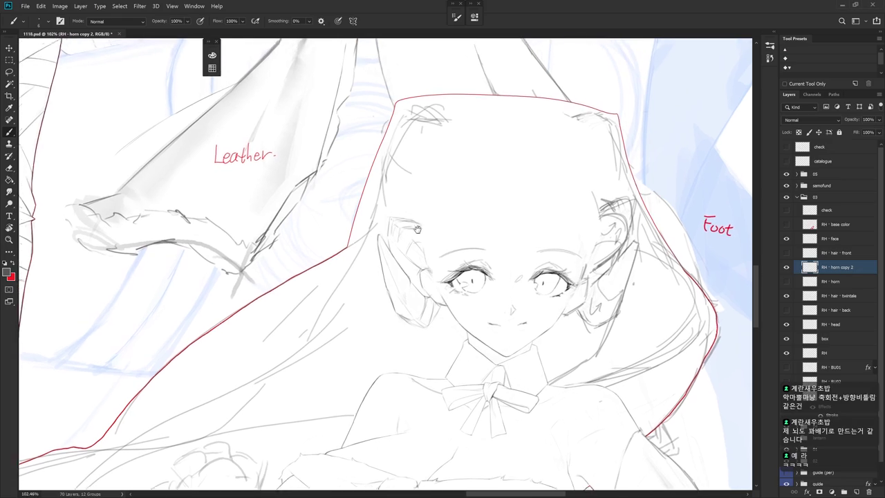
Rotate the canvas about 60° and erase and redraw the horn's lines into a pointed shape
{"action": "key", "text": "e"}
{"action": "left_click_drag", "start_coordinate": [484, 207], "coordinate": [421, 258]}
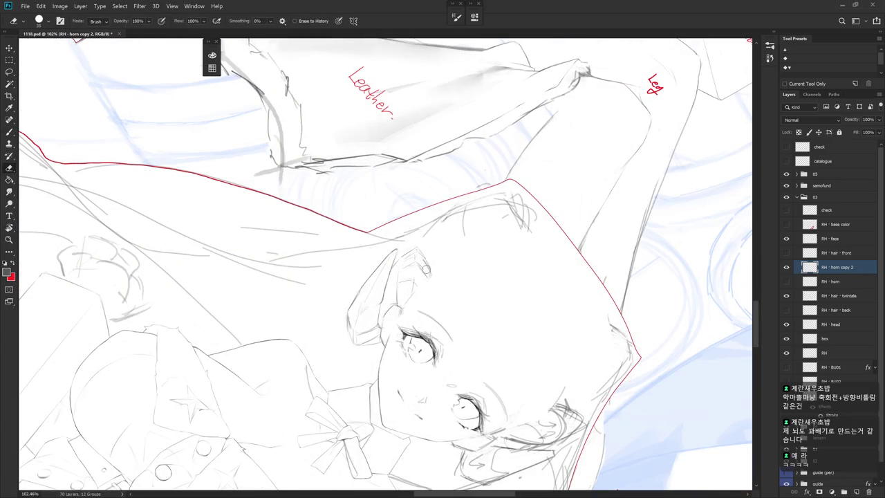
{"action": "key", "text": "b"}
{"action": "key", "text": "e"}
{"action": "key", "text": "b"}
{"action": "key", "text": "e"}
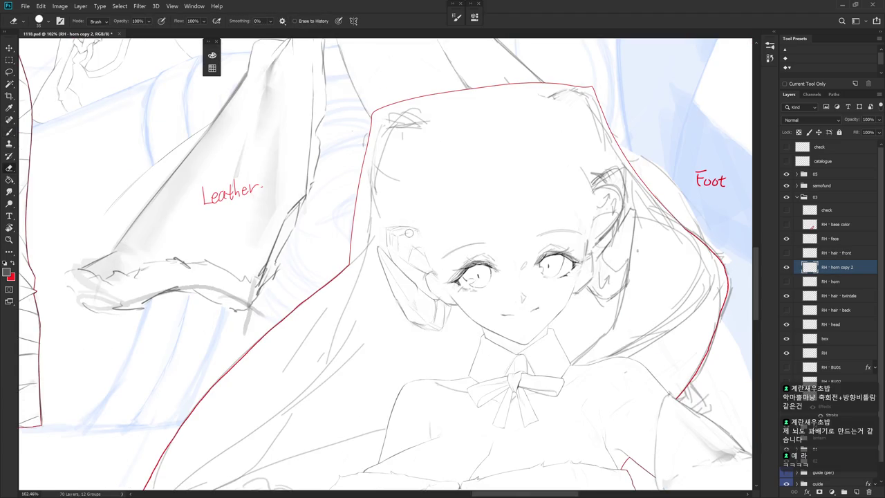
{"action": "key", "text": "b"}
{"action": "key", "text": "e"}
{"action": "key", "text": "b"}
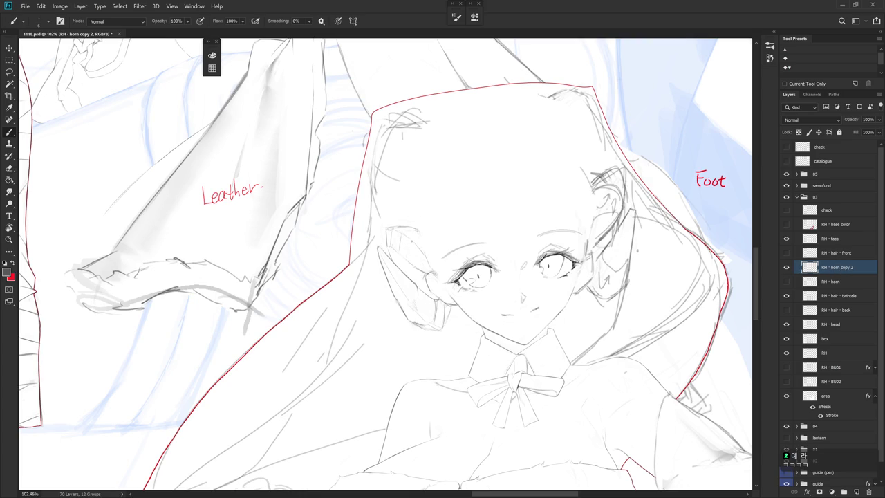
Alternate eraser and brush to clean up the lines inside the horn
{"action": "key", "text": "e"}
{"action": "key", "text": "b"}
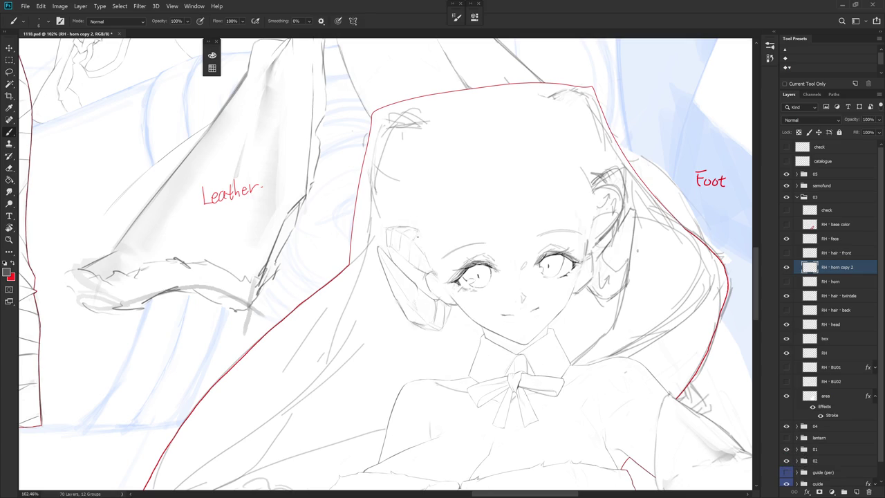
{"action": "key", "text": "e"}
{"action": "key", "text": "b"}
{"action": "key", "text": "e"}
{"action": "key", "text": "b"}
{"action": "key", "text": "e"}
{"action": "key", "text": "b"}
Finish erasing, then draw short strokes inside the horn's curl
{"action": "key", "text": "e"}
{"action": "key", "text": "b"}
{"action": "key", "text": "e"}
{"action": "key", "text": "b"}
{"action": "key", "text": "e"}
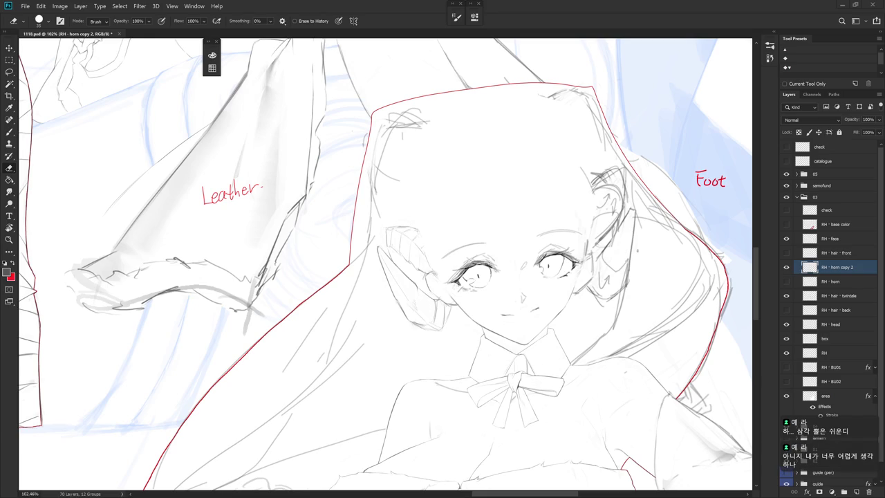
{"action": "key", "text": "b"}
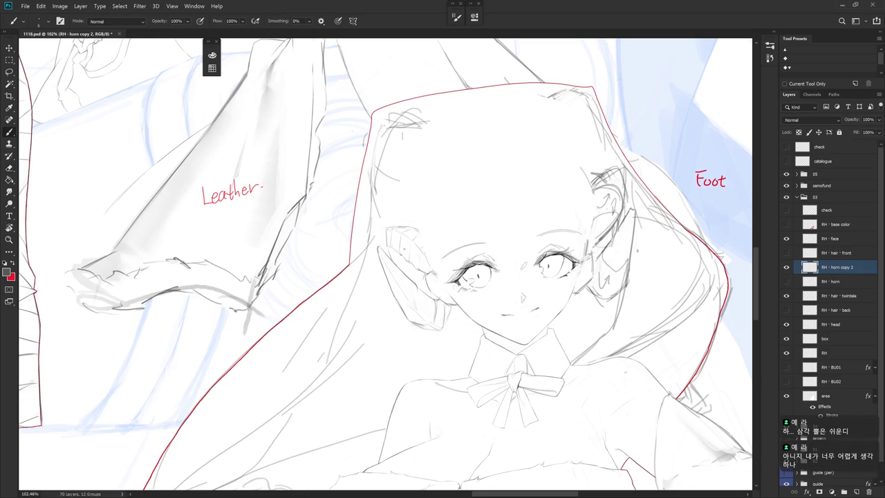
{"action": "left_click_drag", "start_coordinate": [401, 255], "coordinate": [399, 243]}
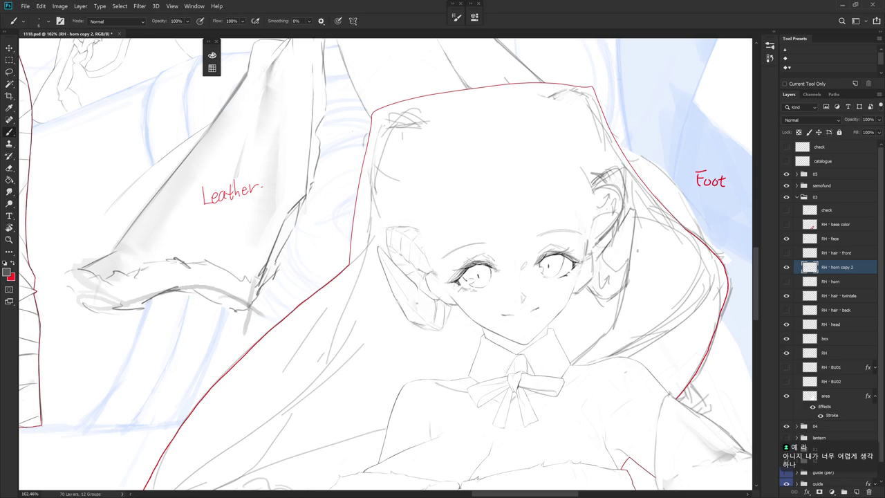
Rotate the view clockwise and rework the horn's segmented ridges with eraser and brush
{"action": "left_click_drag", "start_coordinate": [429, 208], "coordinate": [395, 308]}
{"action": "key", "text": "e"}
{"action": "key", "text": "b"}
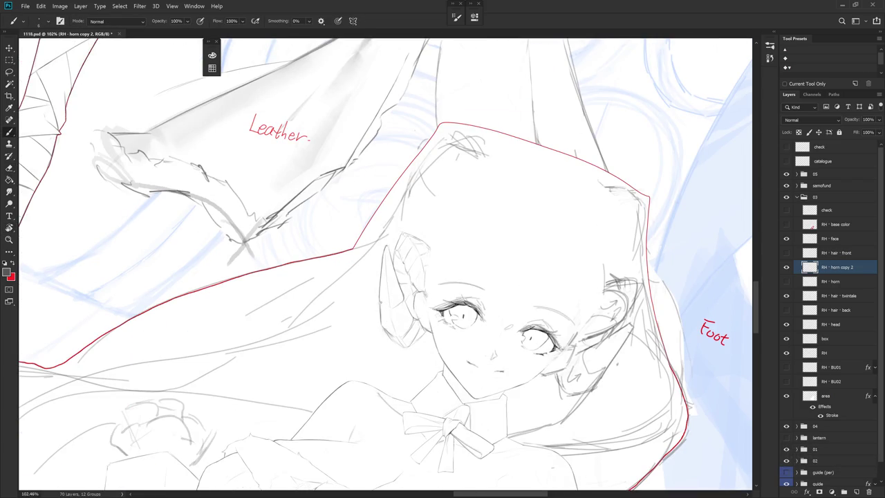
{"action": "key", "text": "e"}
{"action": "key", "text": "b"}
{"action": "key", "text": "e"}
{"action": "key", "text": "b"}
{"action": "key", "text": "e"}
{"action": "key", "text": "b"}
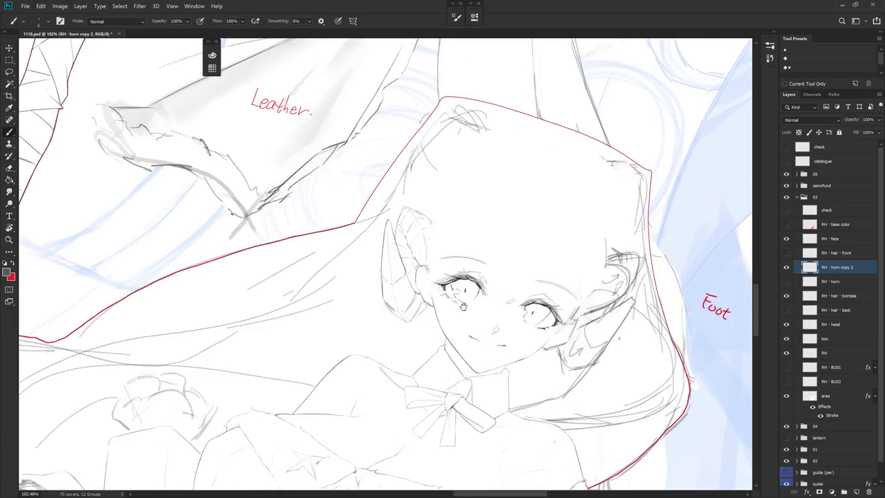
Turn the view until the face is upright and keep refining the horn ridges
{"action": "left_click_drag", "start_coordinate": [425, 343], "coordinate": [370, 303]}
{"action": "key", "text": "e"}
{"action": "key", "text": "b"}
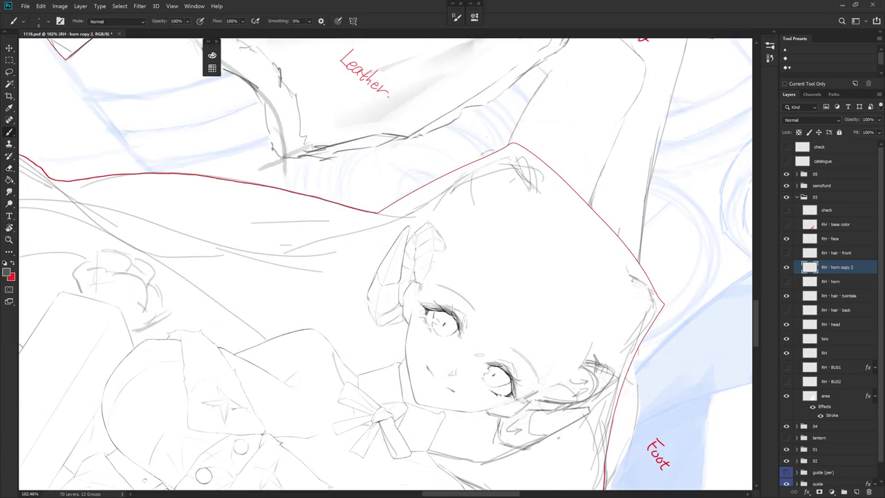
{"action": "key", "text": "e"}
{"action": "key", "text": "b"}
{"action": "left_click_drag", "start_coordinate": [442, 325], "coordinate": [387, 276]}
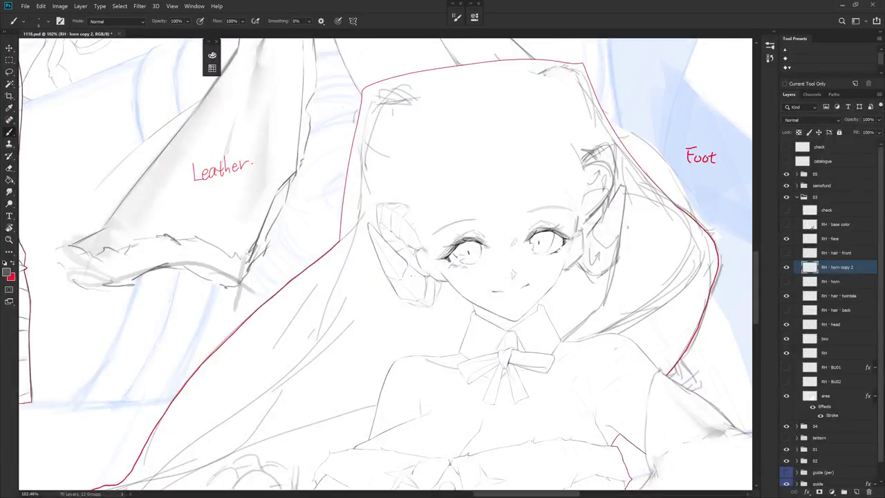
{"action": "key", "text": "e"}
{"action": "key", "text": "b"}
{"action": "key", "text": "e"}
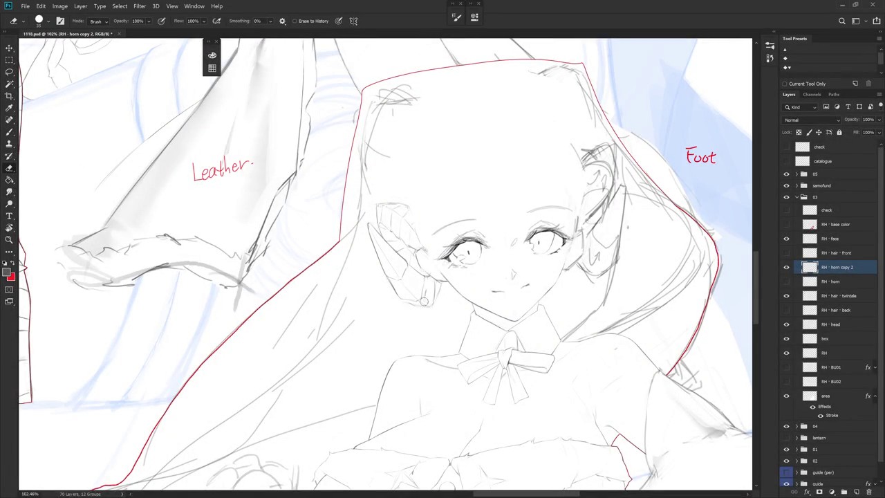
{"action": "key", "text": "b"}
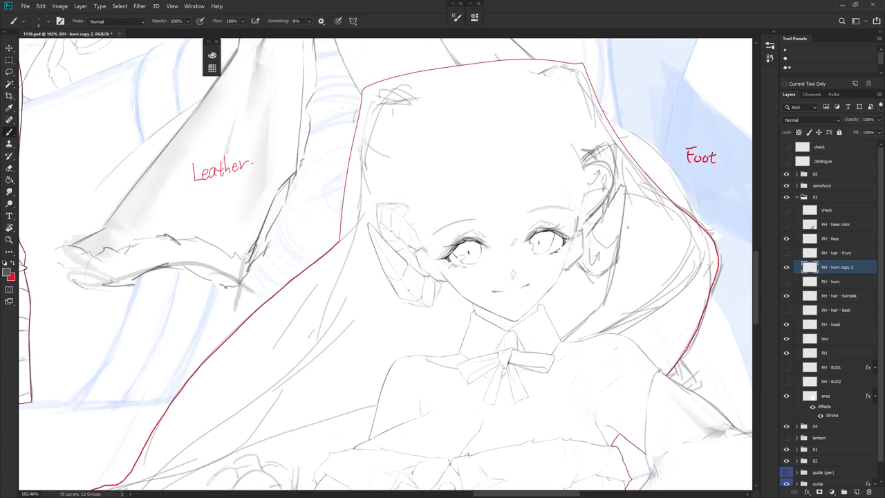
{"action": "key", "text": "e"}
{"action": "key", "text": "b"}
Add a tick below the left eye, clean stray lines at the horn base, then select RH - head
{"action": "key", "text": "e"}
{"action": "key", "text": "b"}
{"action": "key", "text": "e"}
{"action": "key", "text": "b"}
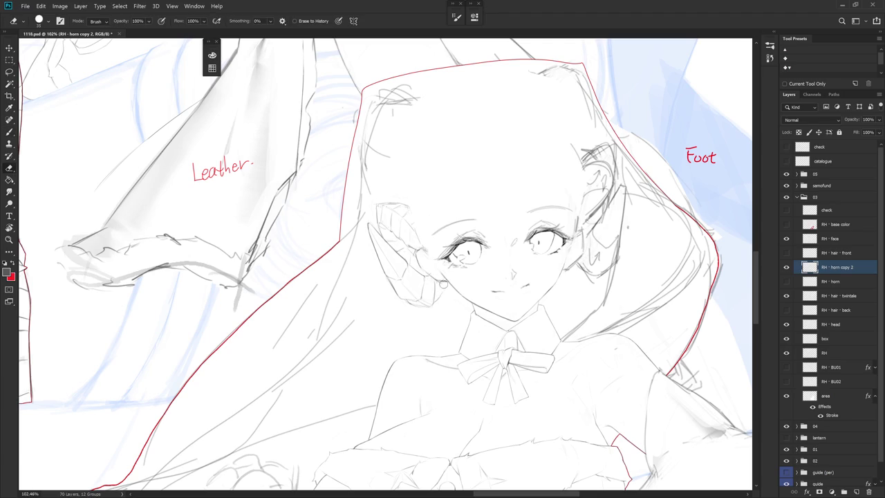
{"action": "left_click_drag", "start_coordinate": [442, 286], "coordinate": [443, 295]}
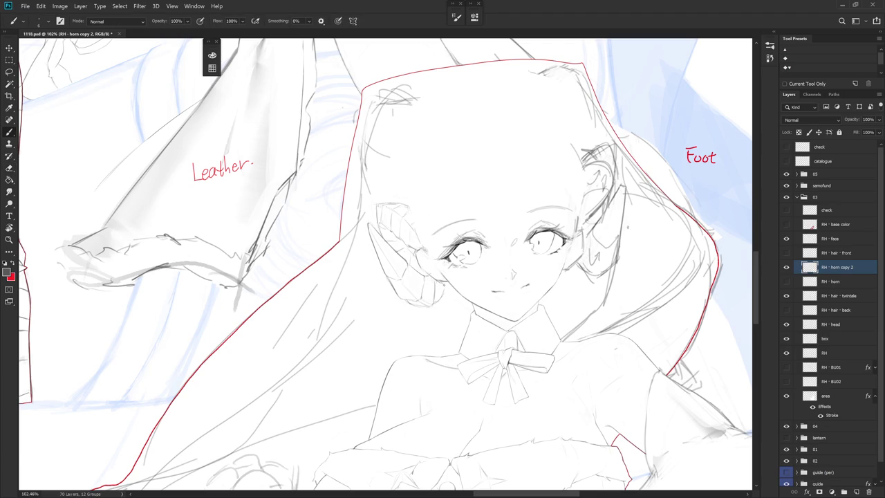
{"action": "left_click_drag", "start_coordinate": [423, 303], "coordinate": [436, 297]}
{"action": "key", "text": "e"}
{"action": "left_click_drag", "start_coordinate": [432, 301], "coordinate": [434, 289]}
{"action": "key", "text": "b"}
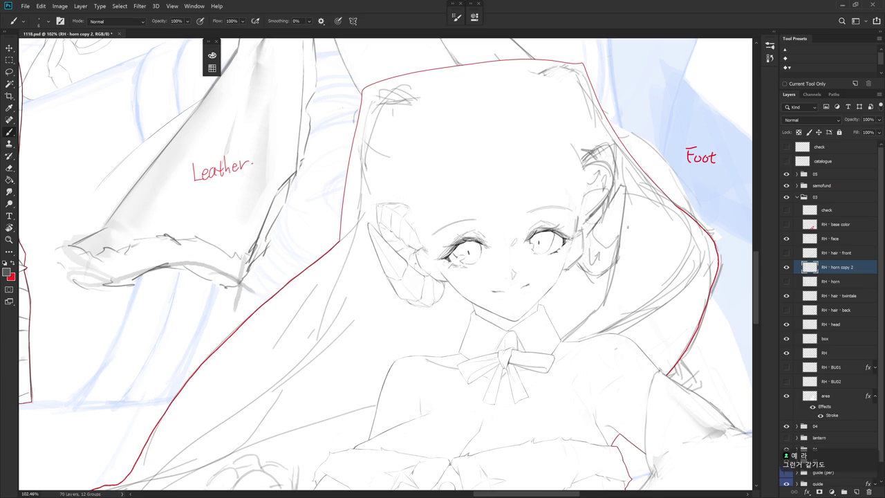
{"action": "left_click", "coordinate": [845, 325]}
{"action": "key", "text": "e"}
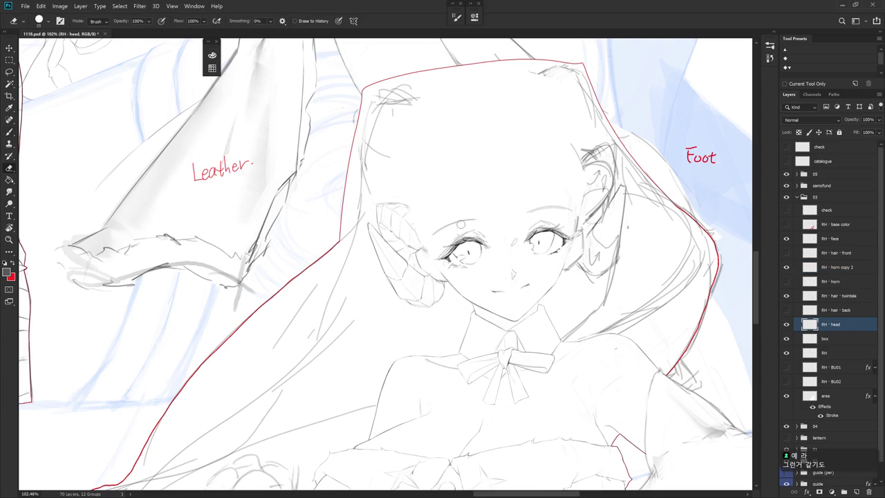
Rotate the view 15° and erase and redraw the head lines around the horn
{"action": "key", "text": "r"}
{"action": "left_click_drag", "start_coordinate": [511, 387], "coordinate": [481, 408]}
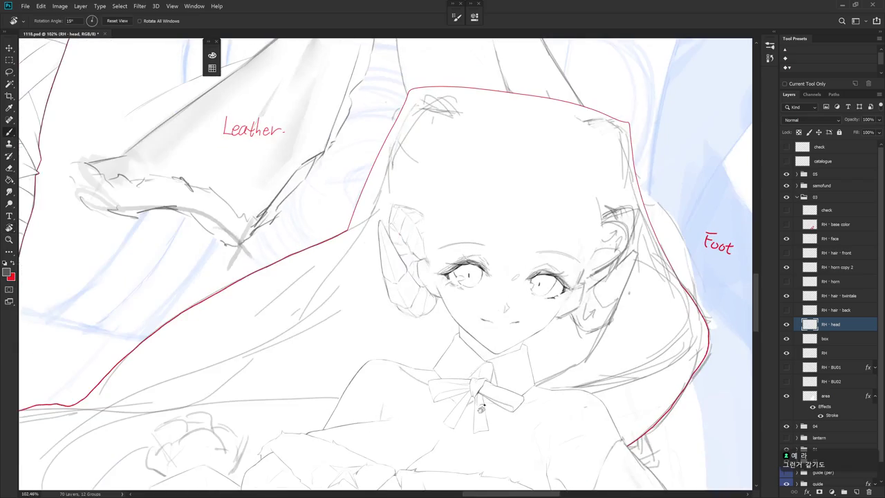
{"action": "key", "text": "b"}
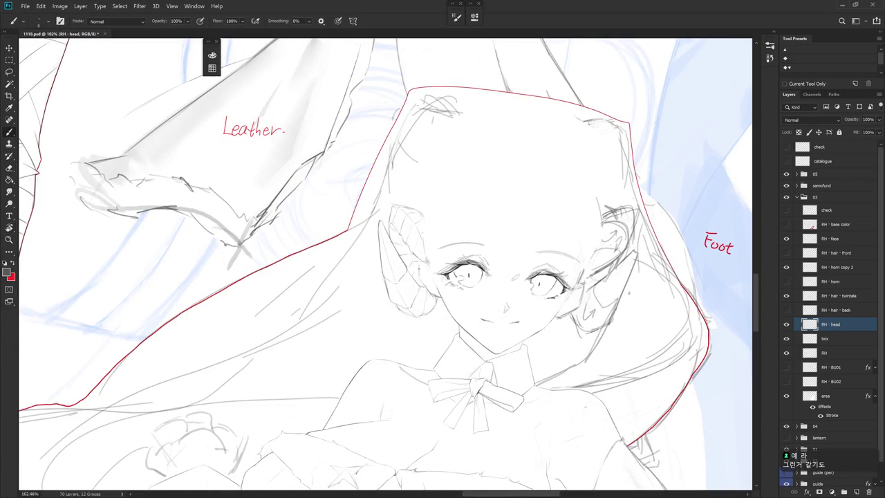
{"action": "key", "text": "e"}
{"action": "key", "text": "b"}
{"action": "key", "text": "r"}
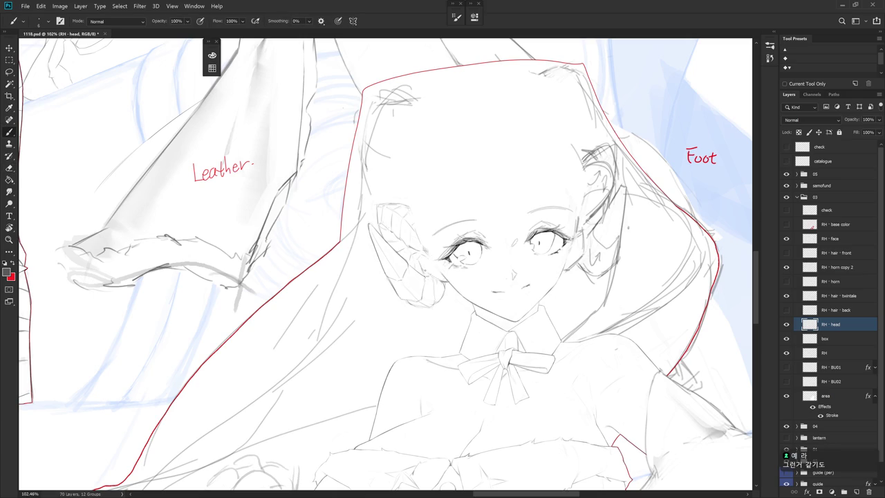
{"action": "key", "text": "e"}
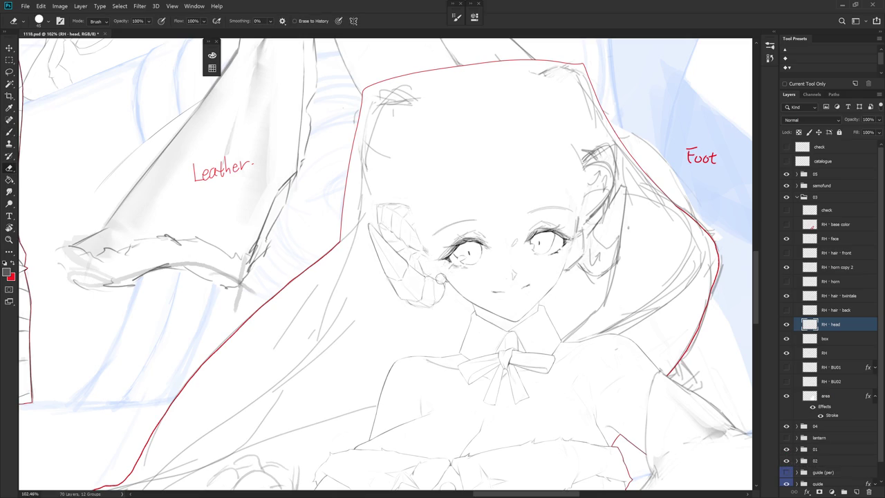
Rotate about 30°, erase more, level the view, and pick the horn layers on canvas
{"action": "key", "text": "r"}
{"action": "left_click_drag", "start_coordinate": [443, 277], "coordinate": [428, 304]}
{"action": "key", "text": "b"}
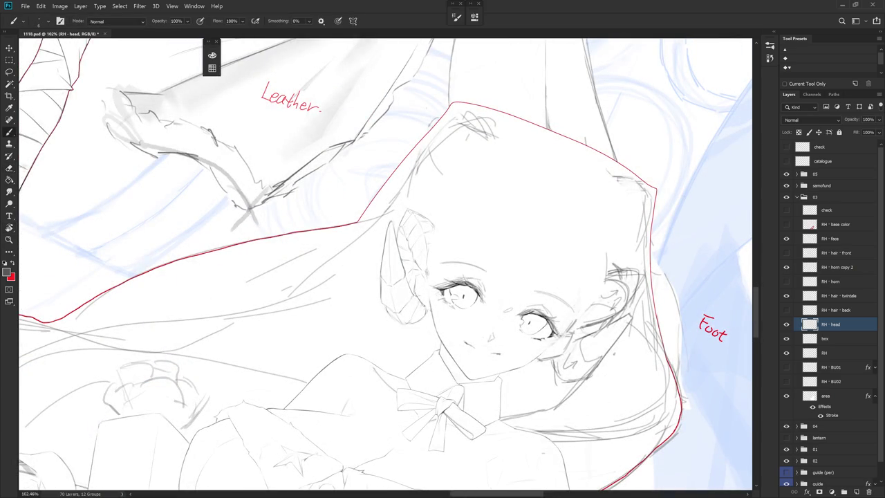
{"action": "key", "text": "e"}
{"action": "key", "text": "Escape"}
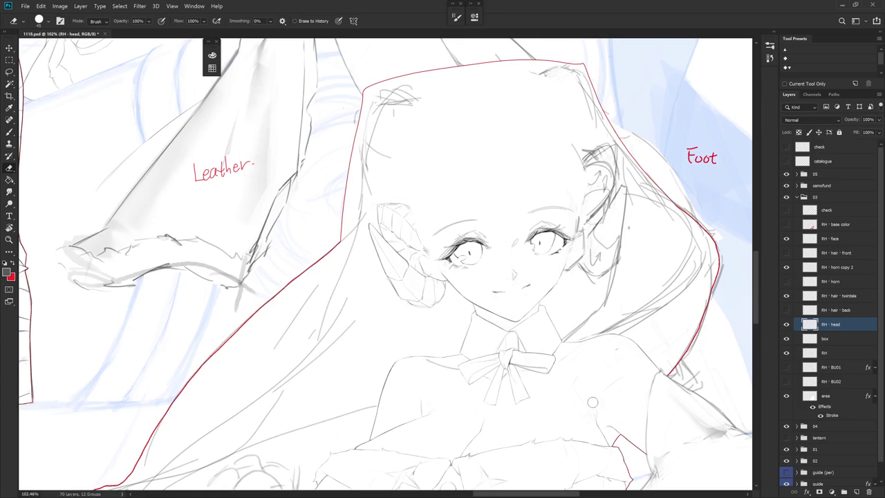
{"action": "left_click", "coordinate": [423, 269], "text": "ctrl"}
{"action": "left_click", "coordinate": [423, 270], "text": "ctrl"}
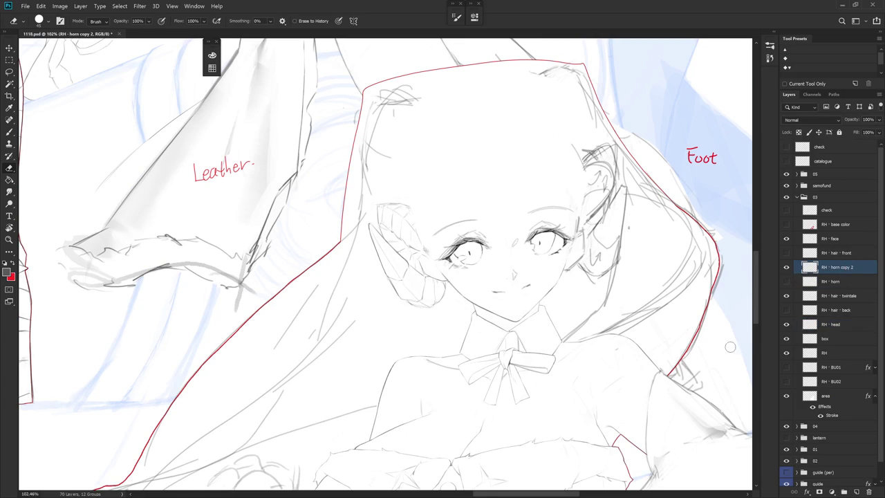
Reselect RH - head and toggle the head, hair and horn layers' visibility to compare
{"action": "left_click", "coordinate": [847, 324]}
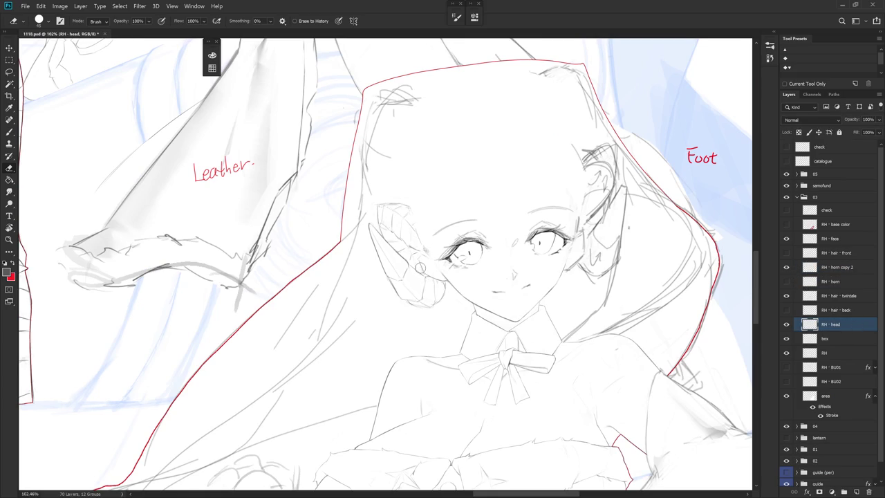
{"action": "left_click", "coordinate": [786, 325]}
{"action": "left_click", "coordinate": [787, 297]}
{"action": "left_click", "coordinate": [786, 297]}
{"action": "left_click", "coordinate": [786, 269]}
{"action": "left_click", "coordinate": [786, 270]}
Touch up the lines near the left eye and show the RH - hair - front layer
{"action": "key", "text": "b"}
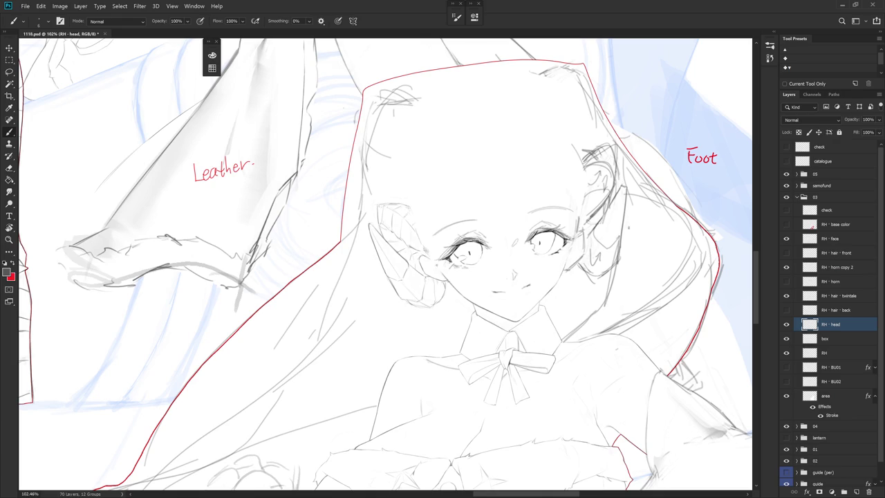
{"action": "key", "text": "e"}
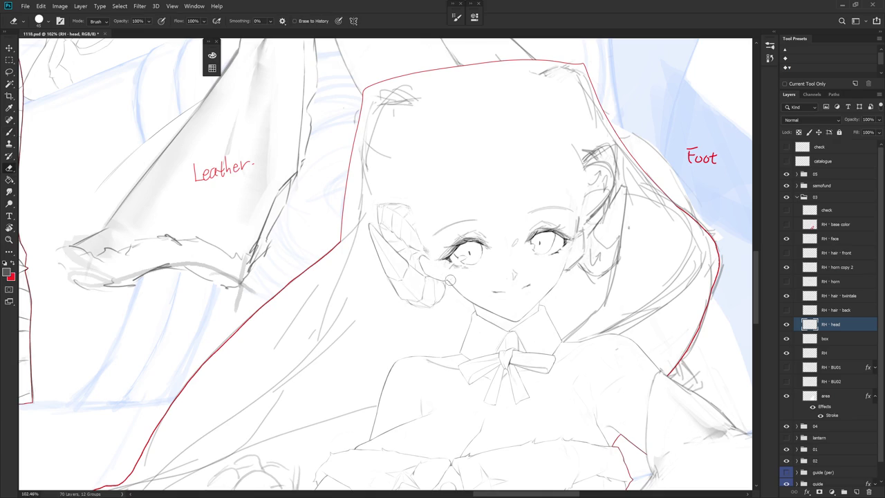
{"action": "key", "text": "b"}
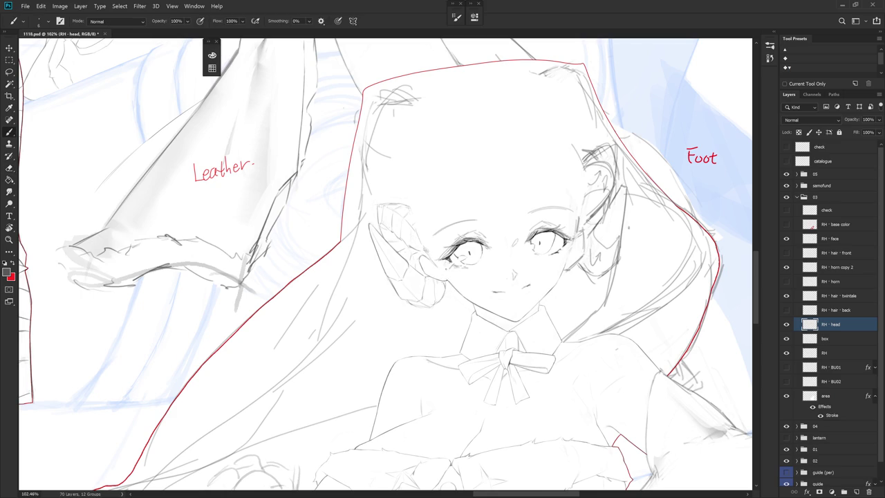
{"action": "left_click_drag", "start_coordinate": [423, 249], "coordinate": [428, 251]}
{"action": "left_click", "coordinate": [786, 253]}
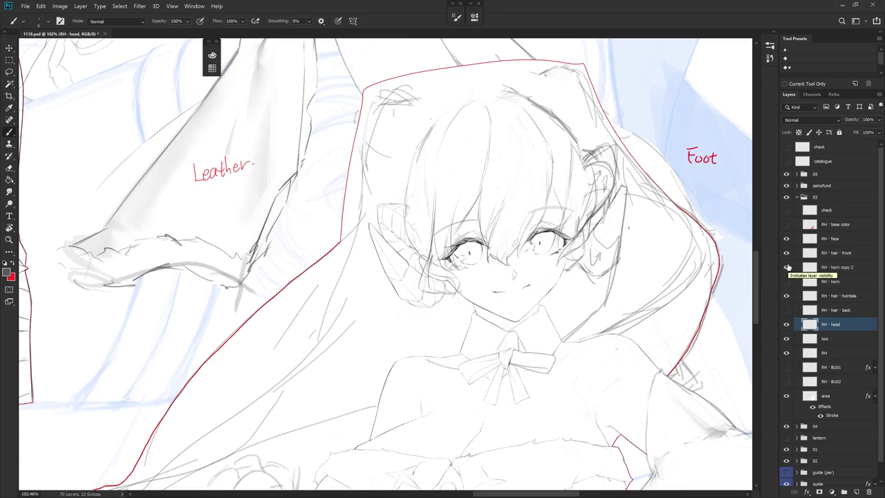
Hide the RH - hair front layer, keep RH - head visible, and select RH - horn copy 2
{"action": "scroll", "coordinate": [550, 355], "scroll_direction": "down", "scroll_amount": 3}
{"action": "scroll", "coordinate": [551, 356], "scroll_direction": "down", "scroll_amount": 2}
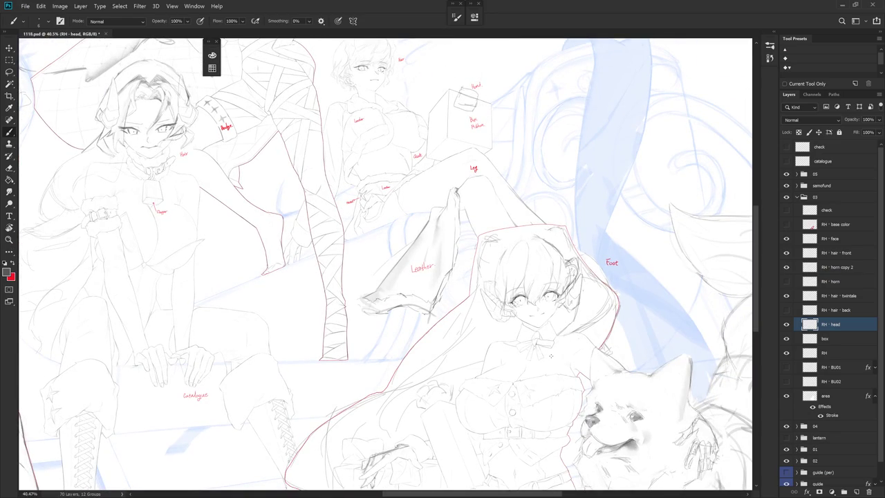
{"action": "scroll", "coordinate": [539, 313], "scroll_direction": "up", "scroll_amount": 3}
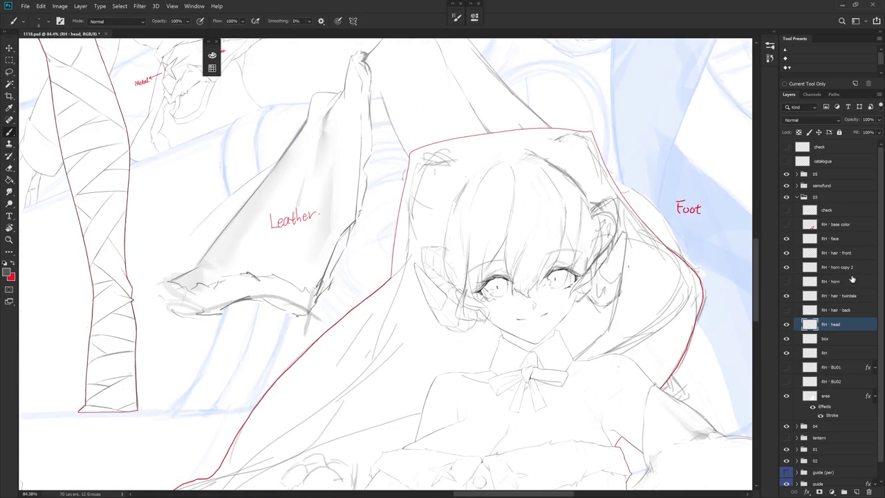
{"action": "left_click", "coordinate": [785, 325]}
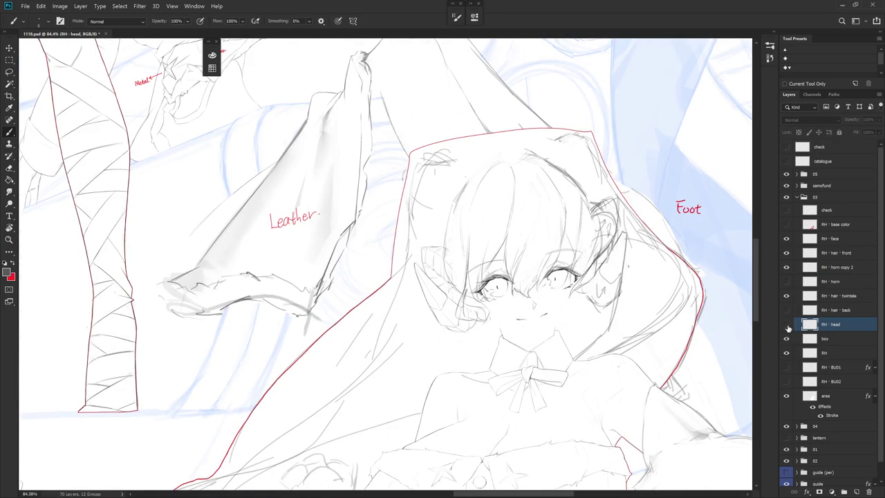
{"action": "left_click", "coordinate": [786, 253]}
{"action": "left_click", "coordinate": [786, 324]}
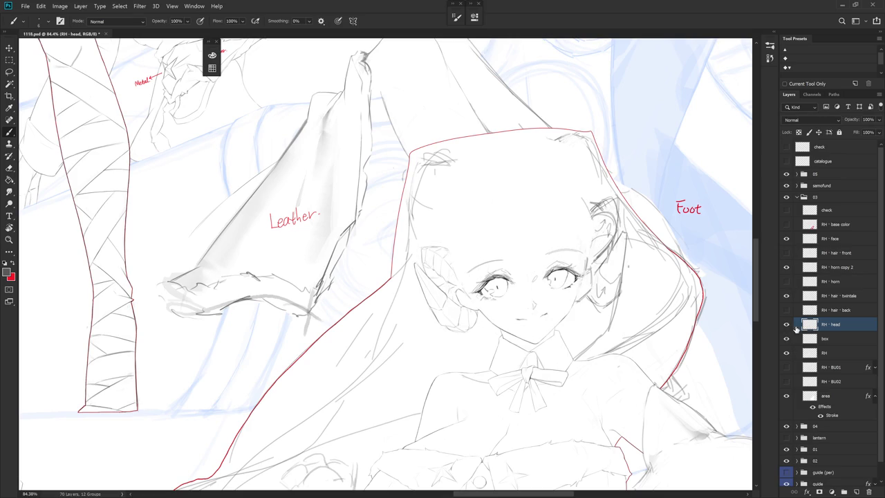
{"action": "left_click", "coordinate": [850, 282]}
{"action": "left_click", "coordinate": [845, 268]}
Lasso the horn beside the left eye and scale it to about 104%, anchored at its base
{"action": "key", "text": "l"}
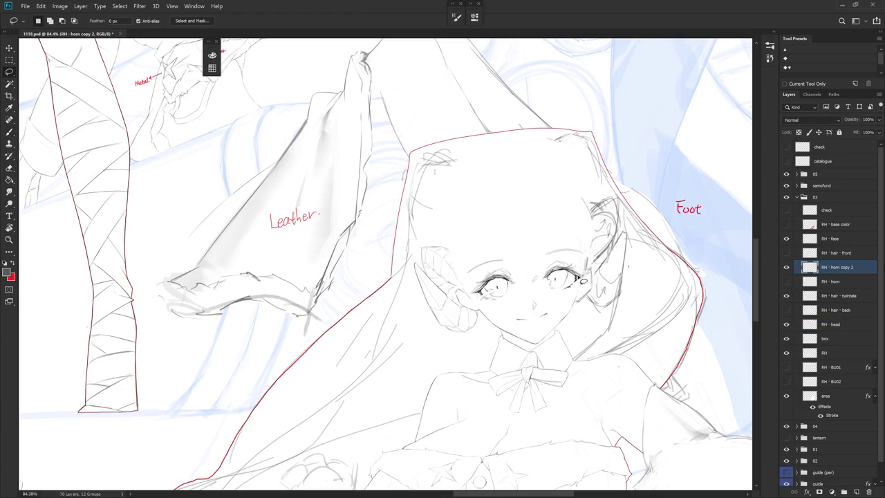
{"action": "scroll", "coordinate": [452, 274], "scroll_direction": "up", "scroll_amount": 3}
{"action": "mouse_move", "coordinate": [455, 304]}
{"action": "left_mouse_down"}
{"action": "mouse_move", "coordinate": [477, 283]}
{"action": "mouse_move", "coordinate": [413, 282]}
{"action": "left_mouse_up"}
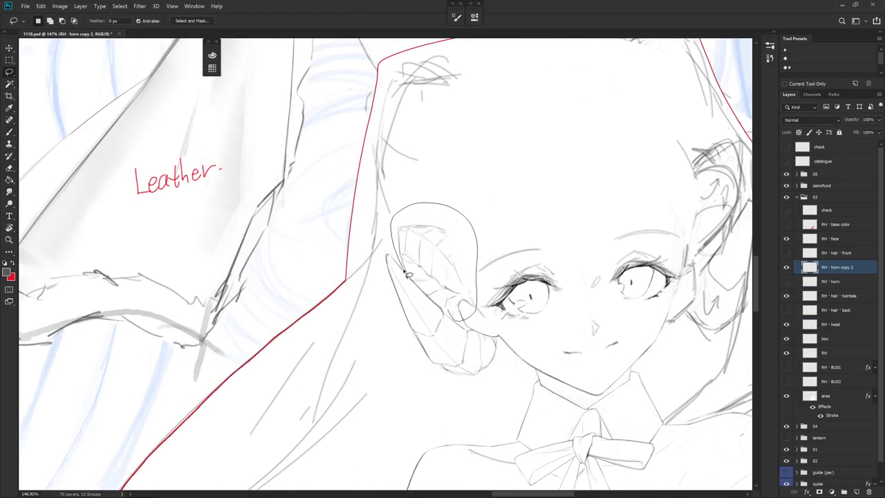
{"action": "left_click_drag", "start_coordinate": [415, 284], "coordinate": [460, 318]}
{"action": "key", "text": "ctrl+t"}
{"action": "left_click", "coordinate": [455, 317], "text": "alt"}
{"action": "left_click_drag", "start_coordinate": [478, 202], "coordinate": [482, 192]}
{"action": "key", "text": "Return"}
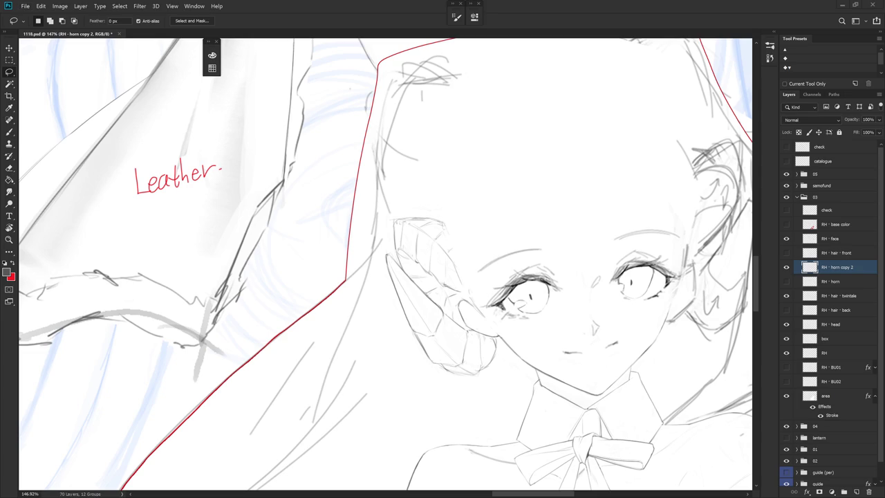
Return to the pencil brush, pan up over the head, and show the front bangs again
{"action": "scroll", "coordinate": [678, 311], "scroll_direction": "down", "scroll_amount": 3}
{"action": "key", "text": "b"}
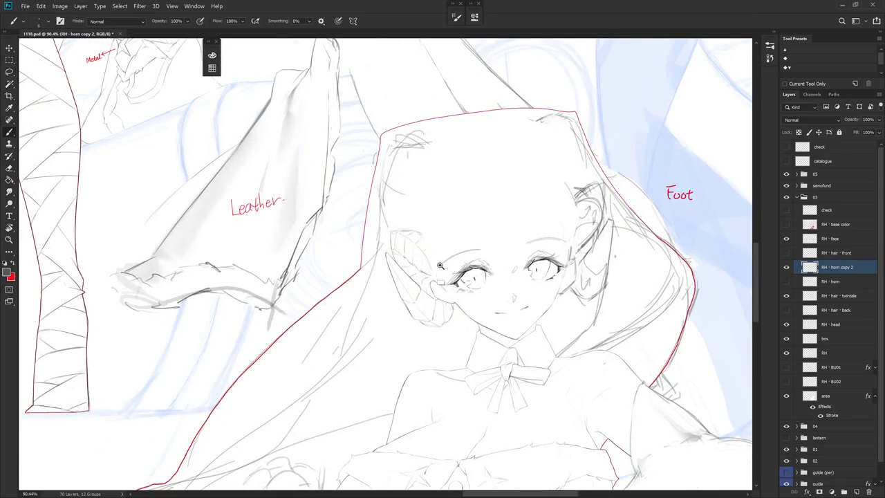
{"action": "scroll", "coordinate": [679, 311], "scroll_direction": "up", "scroll_amount": 3}
{"action": "left_click_drag", "start_coordinate": [387, 263], "coordinate": [423, 198]}
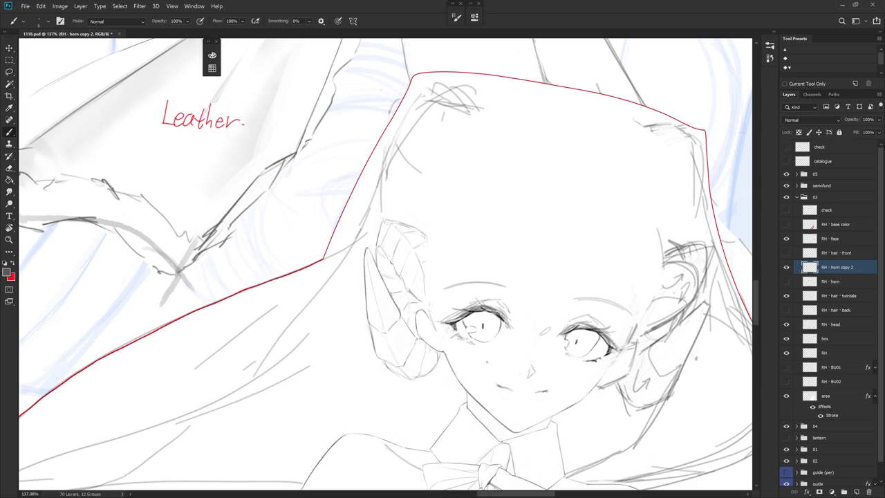
{"action": "left_click", "coordinate": [786, 253]}
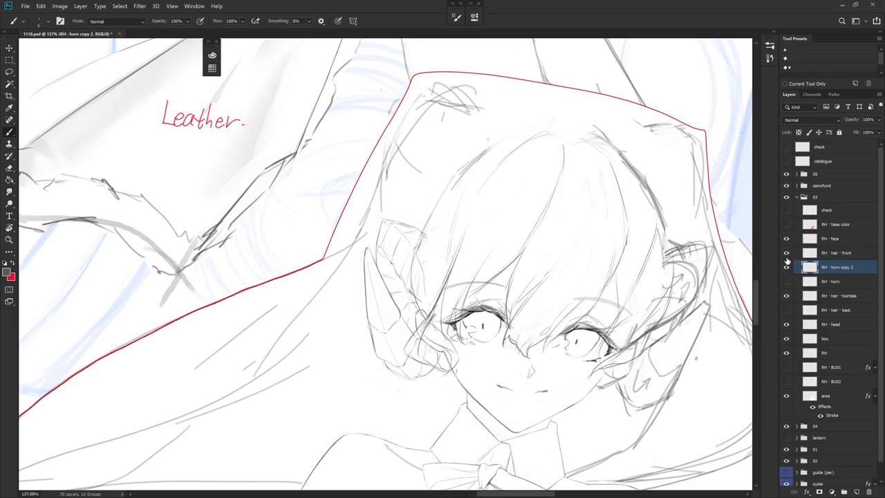
On the front bangs layer, lasso and delete a stray hair strand, then deselect
{"action": "left_click", "coordinate": [786, 254]}
{"action": "left_click", "coordinate": [785, 254]}
{"action": "left_click", "coordinate": [843, 256]}
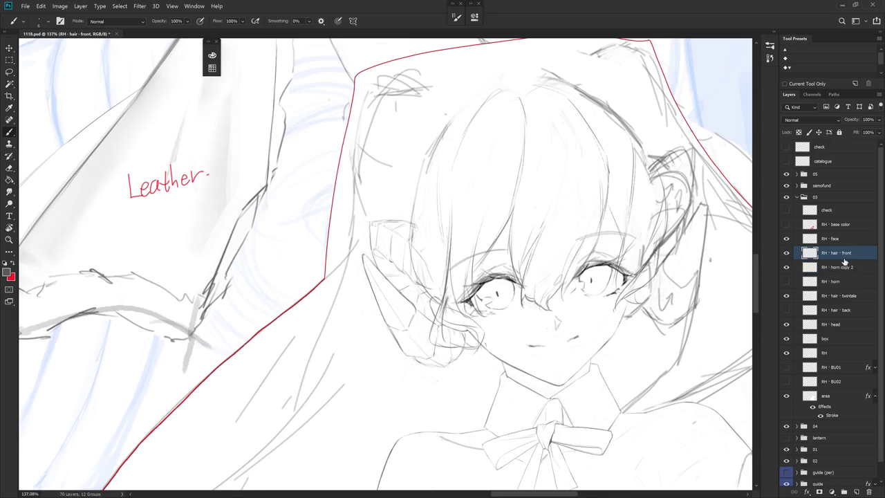
{"action": "key", "text": "l"}
{"action": "mouse_move", "coordinate": [474, 366]}
{"action": "left_mouse_down"}
{"action": "mouse_move", "coordinate": [452, 308]}
{"action": "mouse_move", "coordinate": [442, 319]}
{"action": "left_mouse_up"}
{"action": "key", "text": "Delete"}
{"action": "key", "text": "ctrl+d"}
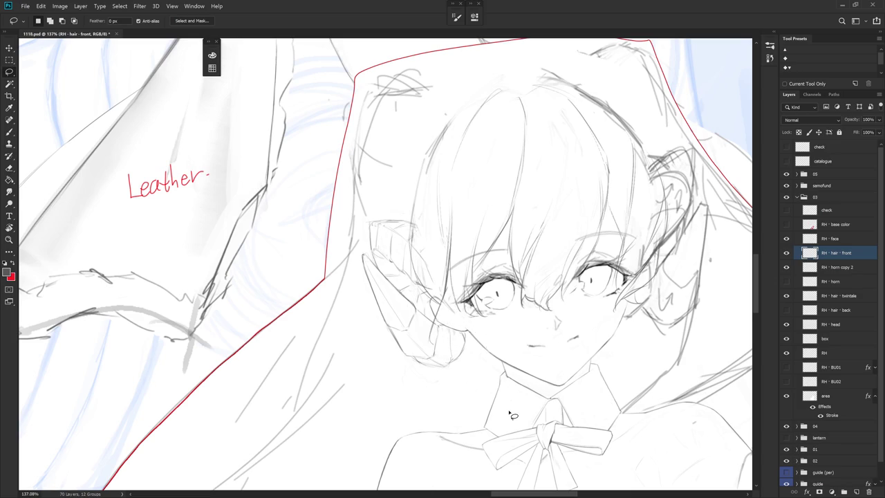
Tilt the canvas view clockwise and back, switching between brush and eraser
{"action": "key", "text": "r"}
{"action": "left_click_drag", "start_coordinate": [511, 414], "coordinate": [437, 348]}
{"action": "key", "text": "b"}
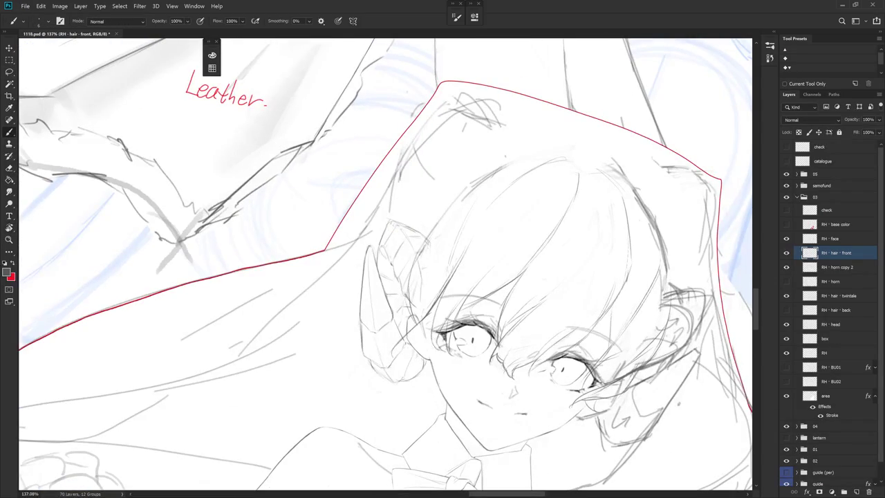
{"action": "key", "text": "e"}
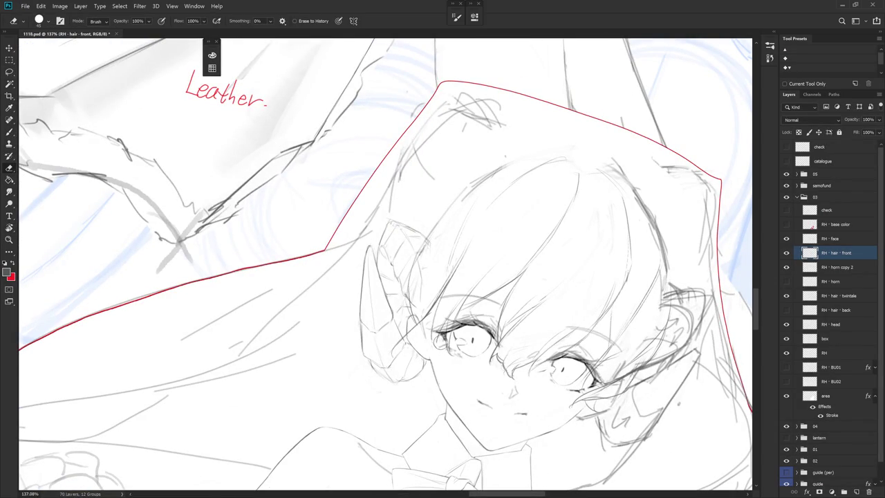
{"action": "key", "text": "b"}
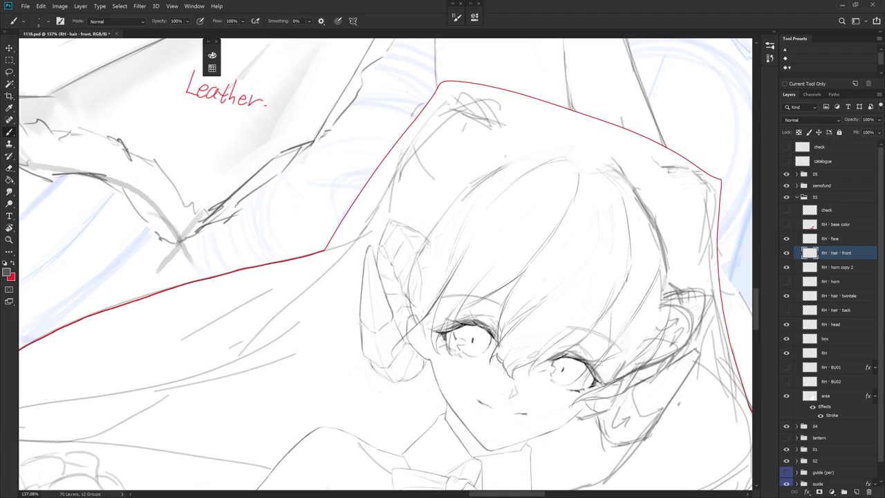
{"action": "key", "text": "r"}
{"action": "left_click_drag", "start_coordinate": [486, 182], "coordinate": [456, 228]}
Add a short dark line and small pencil strokes beside the left eye
{"action": "key", "text": "e"}
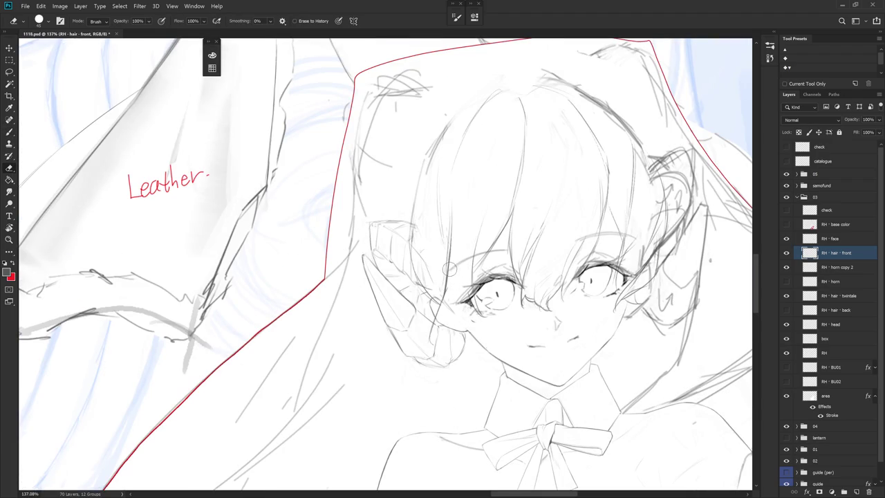
{"action": "key", "text": "b"}
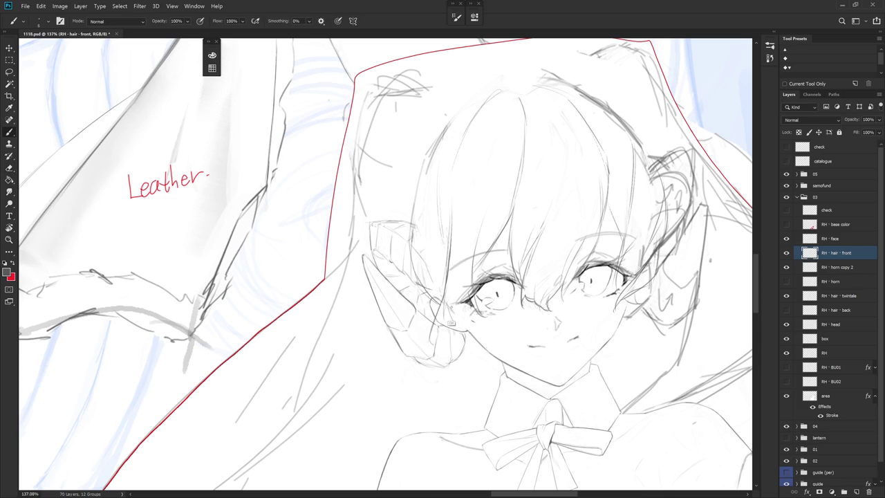
{"action": "left_click_drag", "start_coordinate": [473, 306], "coordinate": [474, 321]}
{"action": "key", "text": "e"}
{"action": "key", "text": "b"}
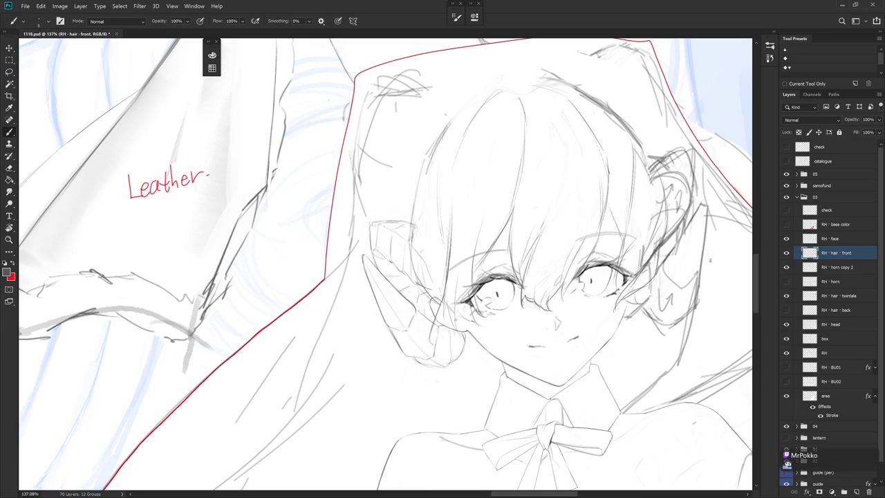
{"action": "left_click_drag", "start_coordinate": [441, 296], "coordinate": [456, 337]}
Sketch faint thin lines on the horn beside the left eye
{"action": "left_click_drag", "start_coordinate": [459, 277], "coordinate": [456, 310]}
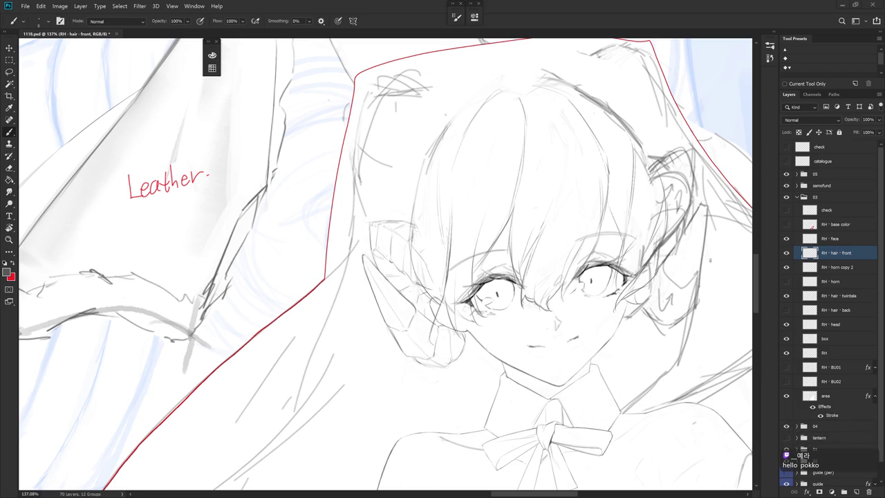
{"action": "left_click_drag", "start_coordinate": [572, 324], "coordinate": [527, 318]}
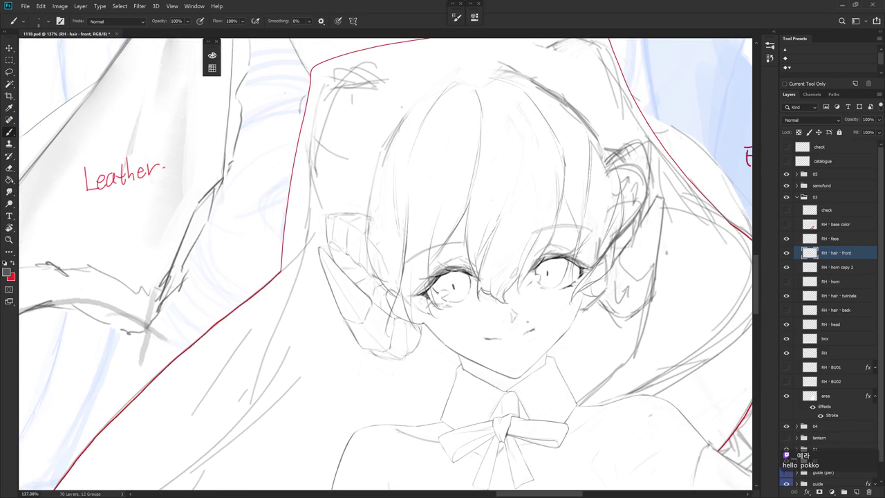
{"action": "key", "text": "e"}
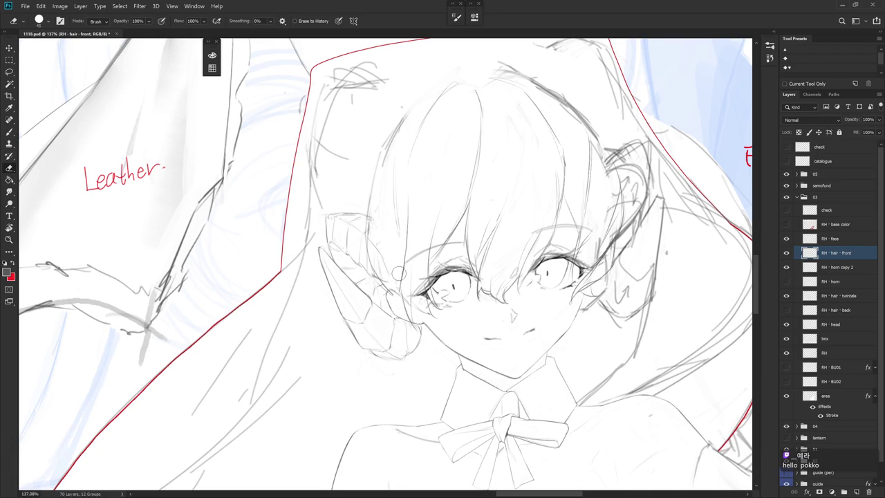
{"action": "key", "text": "b"}
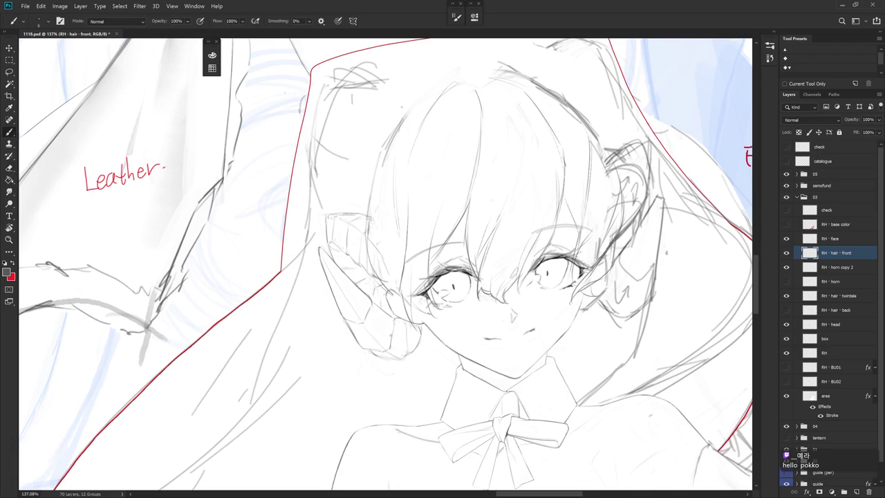
{"action": "left_click_drag", "start_coordinate": [401, 286], "coordinate": [397, 336]}
{"action": "left_click_drag", "start_coordinate": [398, 304], "coordinate": [391, 338]}
Erase a stray hair stroke, lighten the horn top, and redraw the horn's left edge darker
{"action": "key", "text": "e"}
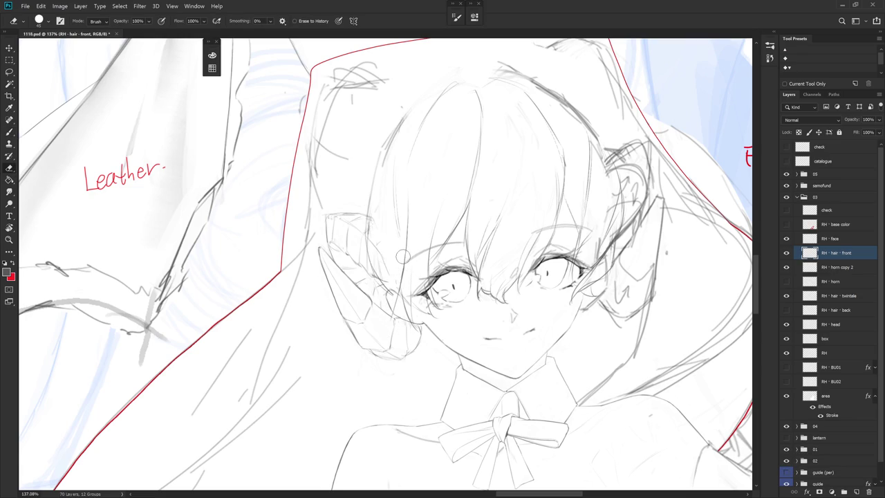
{"action": "mouse_move", "coordinate": [403, 263]}
{"action": "left_mouse_down"}
{"action": "mouse_move", "coordinate": [406, 217]}
{"action": "mouse_move", "coordinate": [406, 274]}
{"action": "left_mouse_up"}
{"action": "key", "text": "b"}
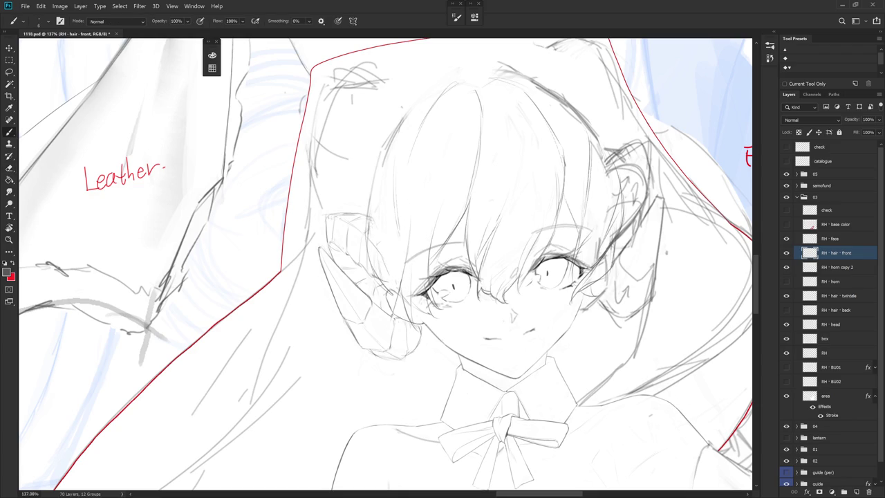
{"action": "left_click_drag", "start_coordinate": [387, 339], "coordinate": [380, 299]}
{"action": "key", "text": "e"}
{"action": "left_click_drag", "start_coordinate": [387, 290], "coordinate": [370, 252]}
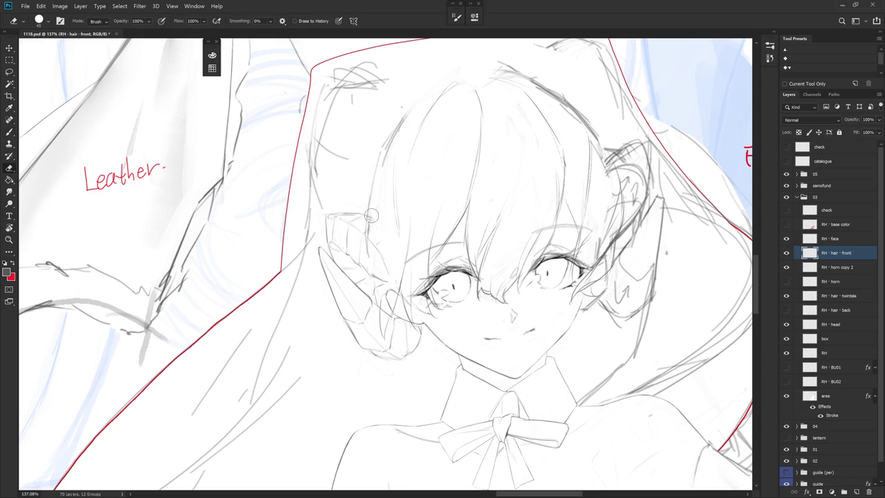
{"action": "key", "text": "b"}
Undo unwanted strokes at the horn base and erase its remaining faint lines
{"action": "key", "text": "b"}
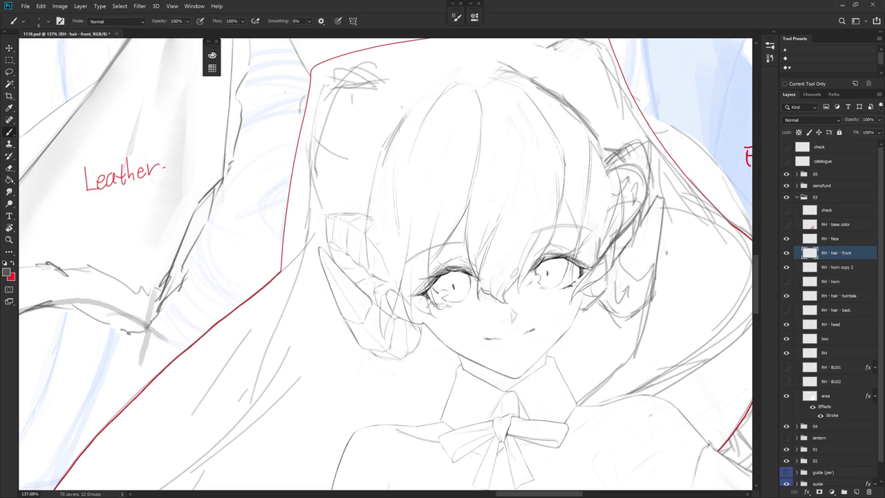
{"action": "mouse_move", "coordinate": [366, 225]}
{"action": "left_mouse_down"}
{"action": "mouse_move", "coordinate": [370, 290]}
{"action": "mouse_move", "coordinate": [405, 330]}
{"action": "left_mouse_up"}
{"action": "key", "text": "ctrl+z"}
{"action": "key", "text": "ctrl+z"}
{"action": "key", "text": "ctrl+z"}
{"action": "left_click_drag", "start_coordinate": [407, 314], "coordinate": [393, 346]}
{"action": "key", "text": "ctrl+z"}
{"action": "key", "text": "ctrl+z"}
{"action": "key", "text": "e"}
{"action": "mouse_move", "coordinate": [387, 290]}
{"action": "left_mouse_down"}
{"action": "mouse_move", "coordinate": [384, 340]}
{"action": "mouse_move", "coordinate": [390, 312]}
{"action": "mouse_move", "coordinate": [376, 333]}
{"action": "mouse_move", "coordinate": [386, 336]}
{"action": "mouse_move", "coordinate": [369, 342]}
{"action": "mouse_move", "coordinate": [369, 329]}
{"action": "left_mouse_up"}
{"action": "key", "text": "b"}
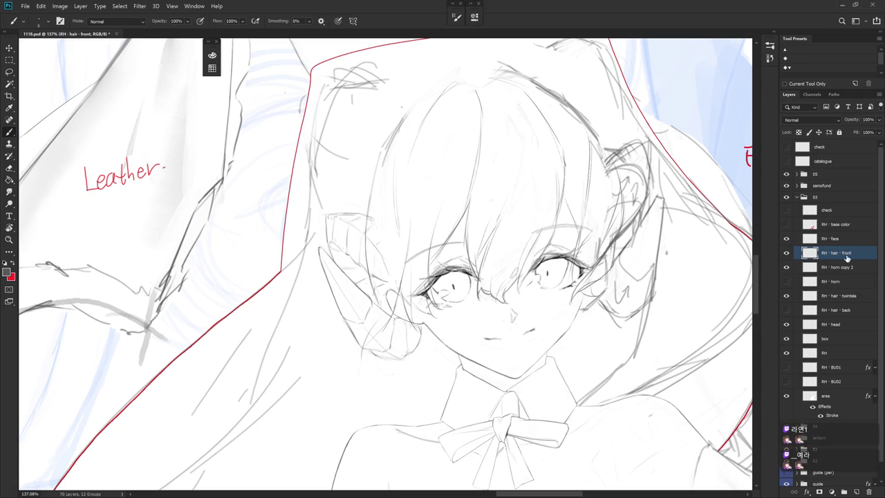
Try small strokes by the left twintail, undo them, and show the horn copy sketches
{"action": "key", "text": "e"}
{"action": "key", "text": "b"}
{"action": "key", "text": "e"}
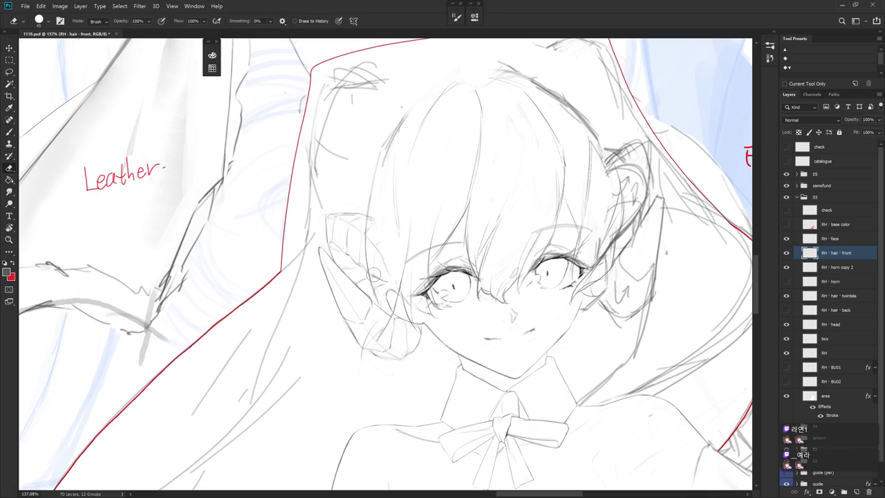
{"action": "key", "text": "b"}
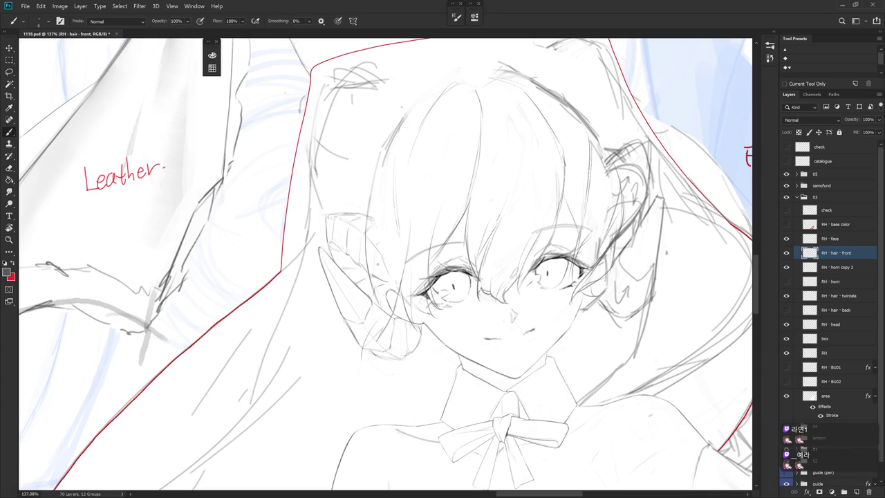
{"action": "left_click_drag", "start_coordinate": [374, 330], "coordinate": [378, 284]}
{"action": "left_click_drag", "start_coordinate": [386, 367], "coordinate": [384, 330]}
{"action": "key", "text": "ctrl+z"}
{"action": "key", "text": "ctrl+z"}
{"action": "key", "text": "ctrl+z"}
{"action": "key", "text": "ctrl+z"}
{"action": "key", "text": "ctrl+z"}
{"action": "left_click", "coordinate": [786, 267]}
Compare horn layers by toggling visibility, hiding the original horn and selecting RH - horn copy 2
{"action": "left_click", "coordinate": [785, 282]}
{"action": "left_click", "coordinate": [785, 282]}
{"action": "scroll", "coordinate": [540, 361], "scroll_direction": "down", "scroll_amount": 4}
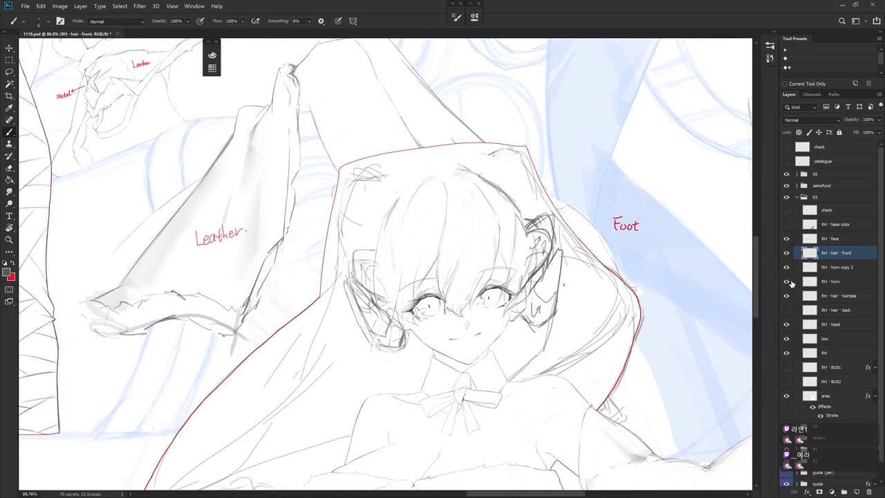
{"action": "left_click", "coordinate": [787, 282]}
{"action": "left_click", "coordinate": [787, 284]}
{"action": "left_click", "coordinate": [787, 284]}
{"action": "left_click", "coordinate": [837, 270]}
{"action": "left_click", "coordinate": [785, 267]}
{"action": "left_click", "coordinate": [786, 267]}
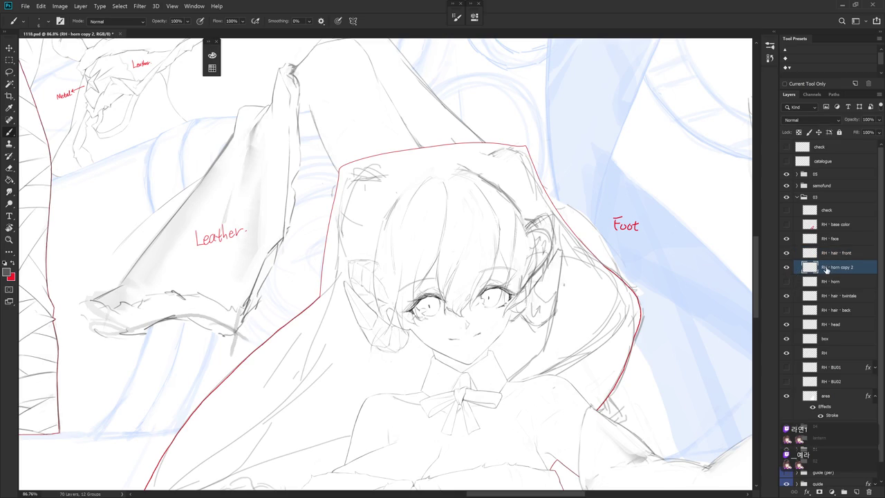
Hide the bangs, lasso the horn, scale it to 104.29%, and deselect
{"action": "left_click", "coordinate": [785, 253]}
{"action": "scroll", "coordinate": [398, 290], "scroll_direction": "up", "scroll_amount": 3}
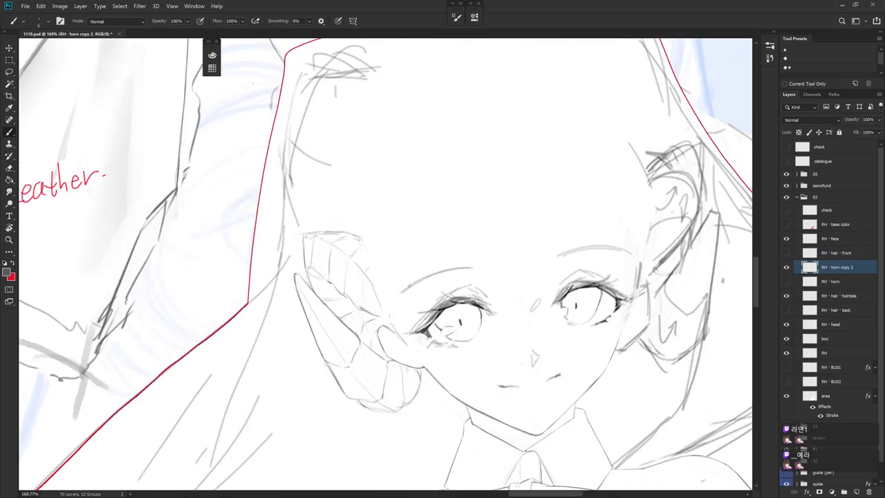
{"action": "key", "text": "l"}
{"action": "left_click_drag", "start_coordinate": [359, 330], "coordinate": [311, 286]}
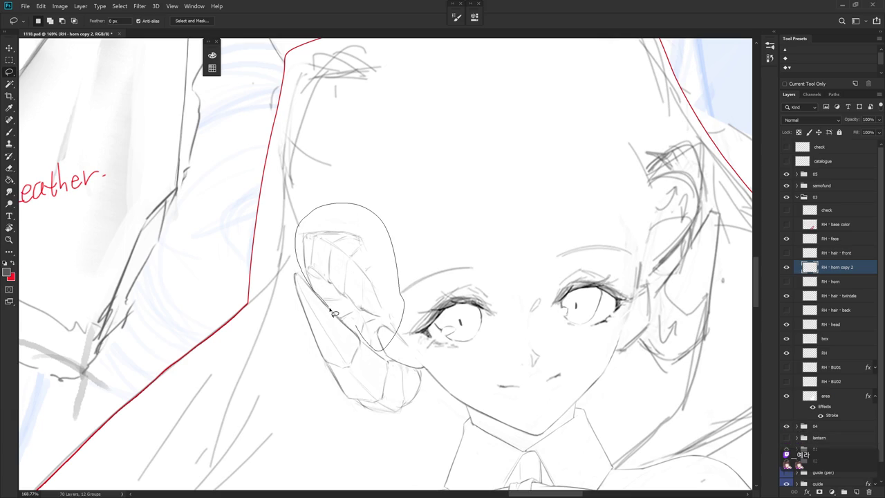
{"action": "left_click_drag", "start_coordinate": [311, 285], "coordinate": [365, 339]}
{"action": "key", "text": "ctrl+t"}
{"action": "left_click_drag", "start_coordinate": [405, 199], "coordinate": [411, 201]}
{"action": "key", "text": "Return"}
{"action": "key", "text": "ctrl+d"}
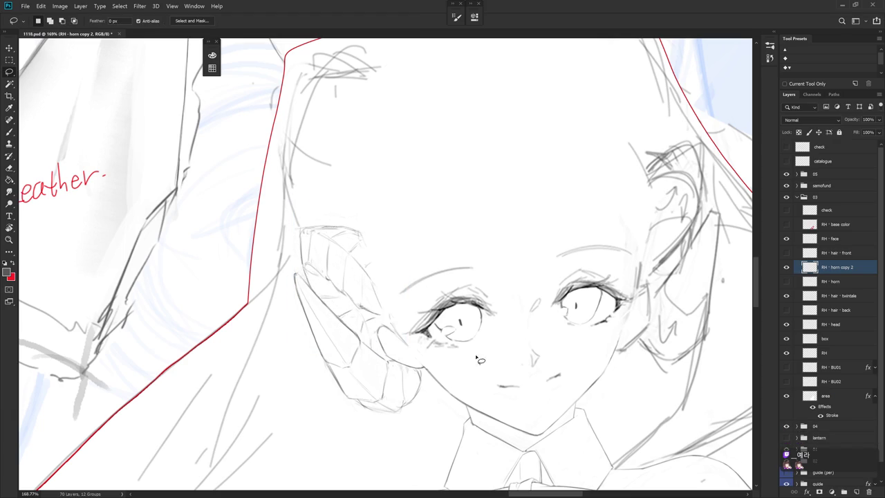
{"action": "scroll", "coordinate": [541, 328], "scroll_direction": "down", "scroll_amount": 3}
{"action": "key", "text": "b"}
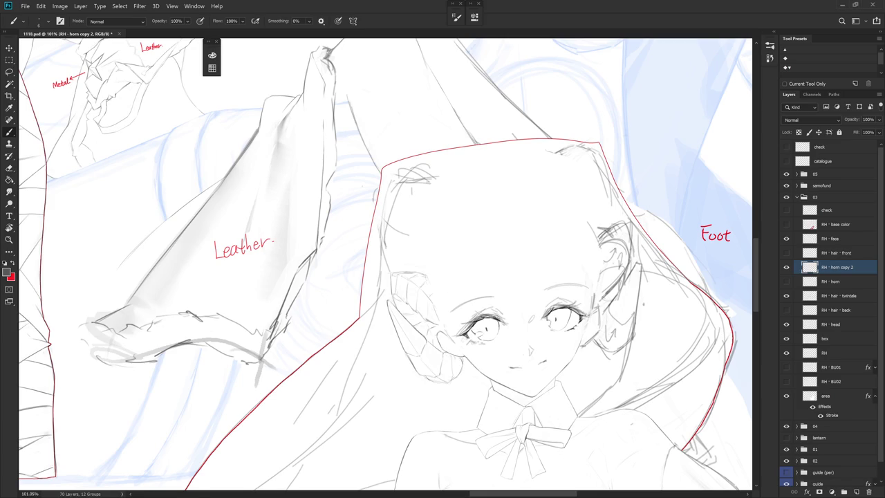
Rotate the view and add pencil hatching strokes along the horn's left side
{"action": "mouse_move", "coordinate": [574, 343]}
{"action": "left_mouse_down"}
{"action": "mouse_move", "coordinate": [484, 311]}
{"action": "mouse_move", "coordinate": [454, 285]}
{"action": "left_mouse_up"}
{"action": "scroll", "coordinate": [391, 271], "scroll_direction": "up", "scroll_amount": 3}
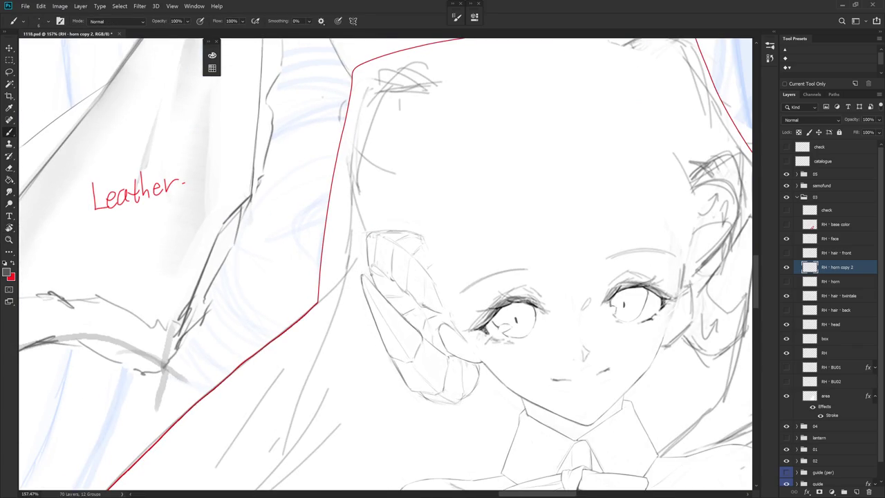
{"action": "left_click_drag", "start_coordinate": [368, 250], "coordinate": [368, 269]}
{"action": "left_click_drag", "start_coordinate": [432, 266], "coordinate": [280, 151]}
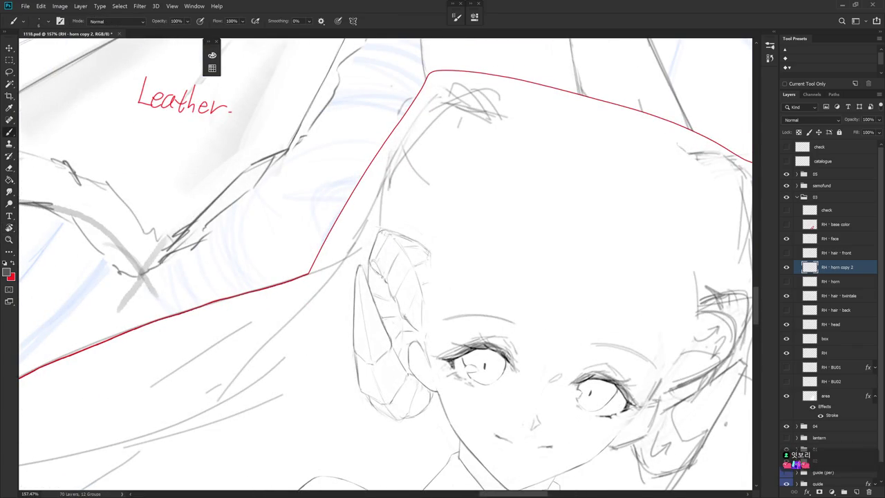
{"action": "left_click_drag", "start_coordinate": [370, 285], "coordinate": [386, 266]}
{"action": "left_click_drag", "start_coordinate": [383, 258], "coordinate": [380, 275]}
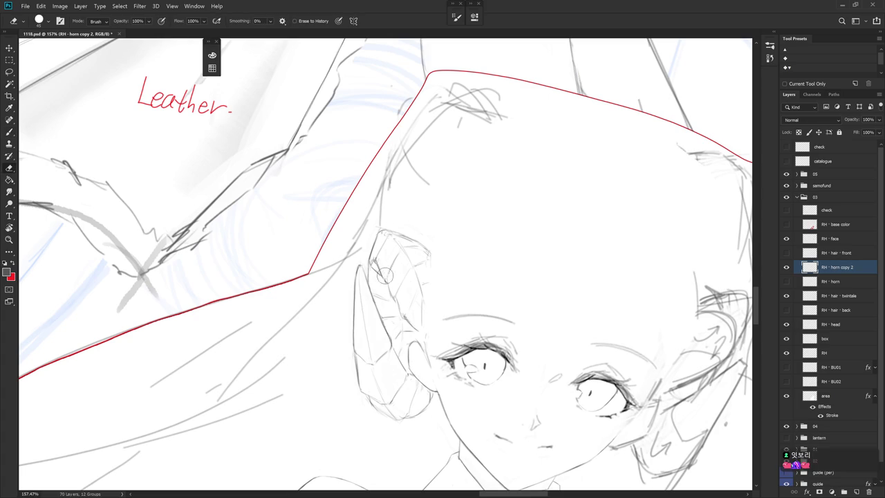
{"action": "mouse_move", "coordinate": [386, 279]}
{"action": "left_mouse_down"}
{"action": "mouse_move", "coordinate": [403, 320]}
{"action": "mouse_move", "coordinate": [396, 313]}
{"action": "left_mouse_up"}
{"action": "key", "text": "e"}
{"action": "key", "text": "b"}
{"action": "left_click_drag", "start_coordinate": [409, 268], "coordinate": [394, 295]}
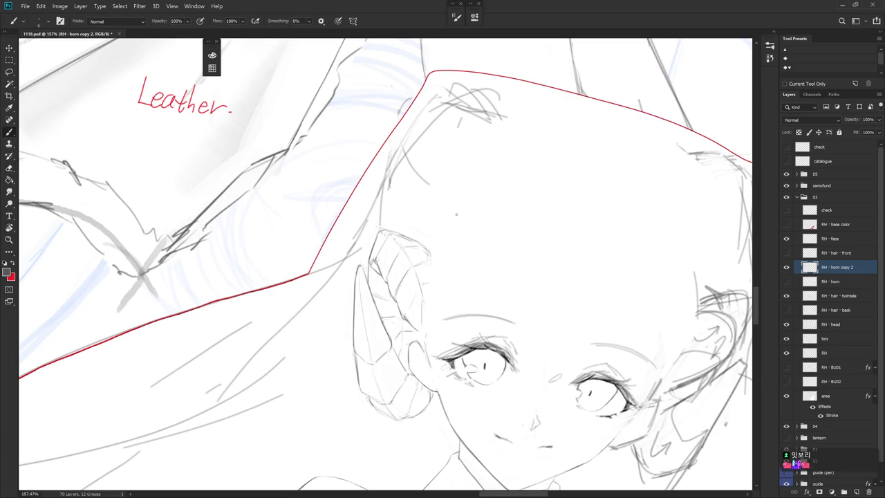
Erase stray strokes at the horn's top and redraw its top edge faintly
{"action": "key", "text": "r"}
{"action": "key", "text": "e"}
{"action": "mouse_move", "coordinate": [416, 238]}
{"action": "left_mouse_down"}
{"action": "mouse_move", "coordinate": [405, 240]}
{"action": "mouse_move", "coordinate": [425, 237]}
{"action": "left_mouse_up"}
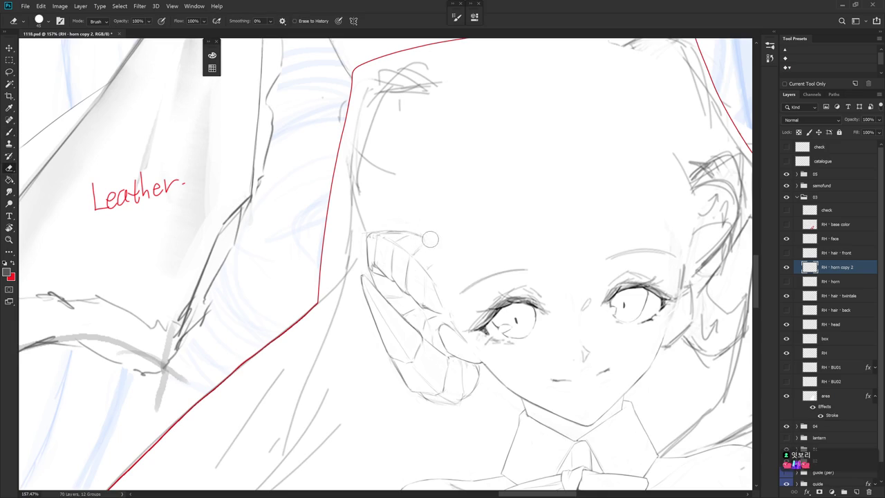
{"action": "key", "text": "b"}
{"action": "left_click_drag", "start_coordinate": [417, 236], "coordinate": [384, 232]}
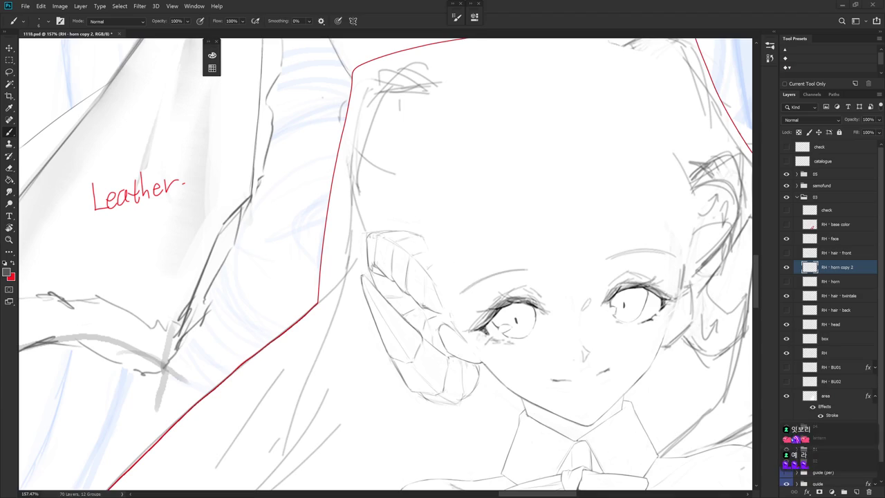
Show and select the RH - hair - front layer, then zoom out over the drawing
{"action": "left_click", "coordinate": [786, 252]}
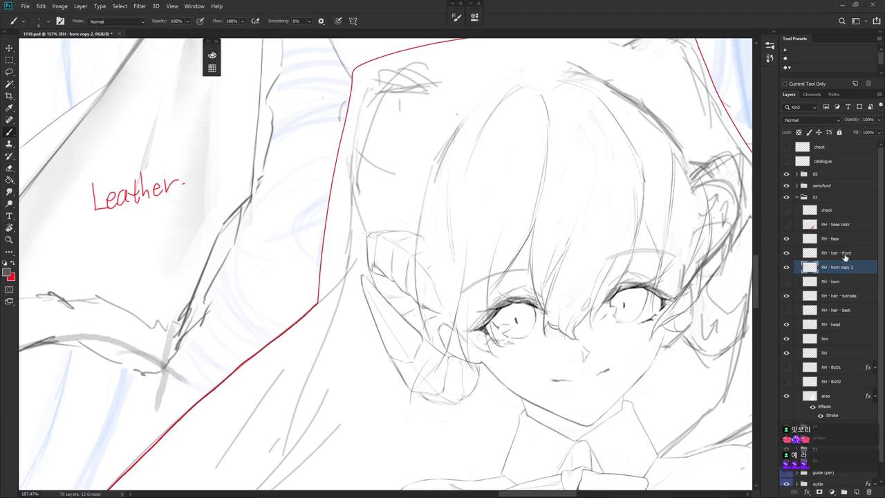
{"action": "left_click", "coordinate": [842, 253]}
{"action": "left_click_drag", "start_coordinate": [529, 409], "coordinate": [481, 374]}
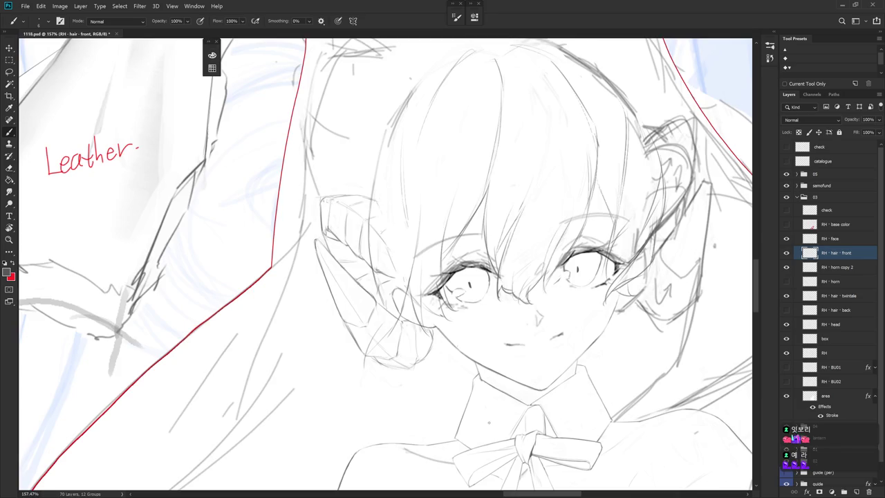
{"action": "scroll", "coordinate": [682, 261], "scroll_direction": "down", "scroll_amount": 3}
{"action": "left_click_drag", "start_coordinate": [682, 262], "coordinate": [653, 244]}
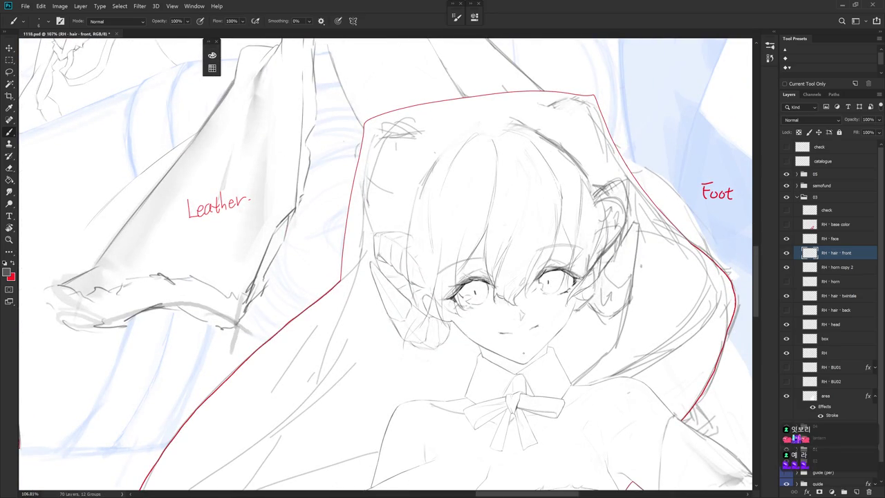
Begin a lasso below the face, return to the brush, and toggle RH - base color on and off
{"action": "key", "text": "l"}
{"action": "mouse_move", "coordinate": [449, 333]}
{"action": "left_mouse_down"}
{"action": "mouse_move", "coordinate": [439, 234]}
{"action": "mouse_move", "coordinate": [415, 325]}
{"action": "left_mouse_up"}
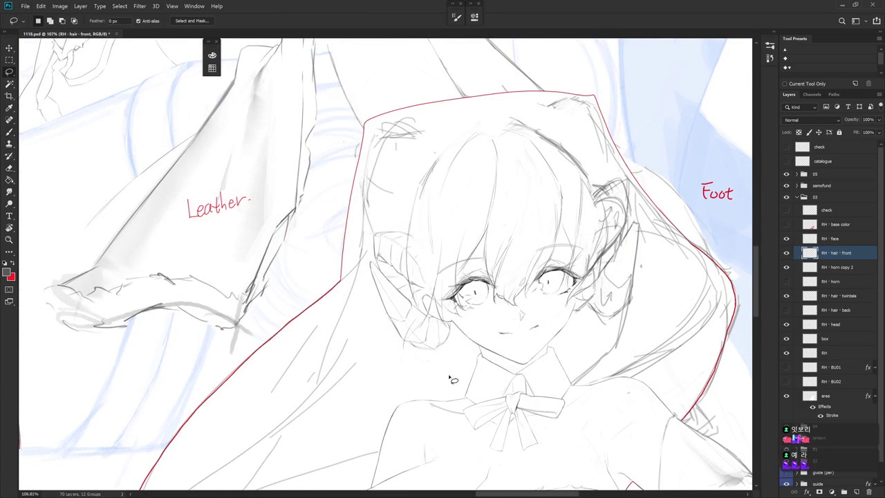
{"action": "key", "text": "b"}
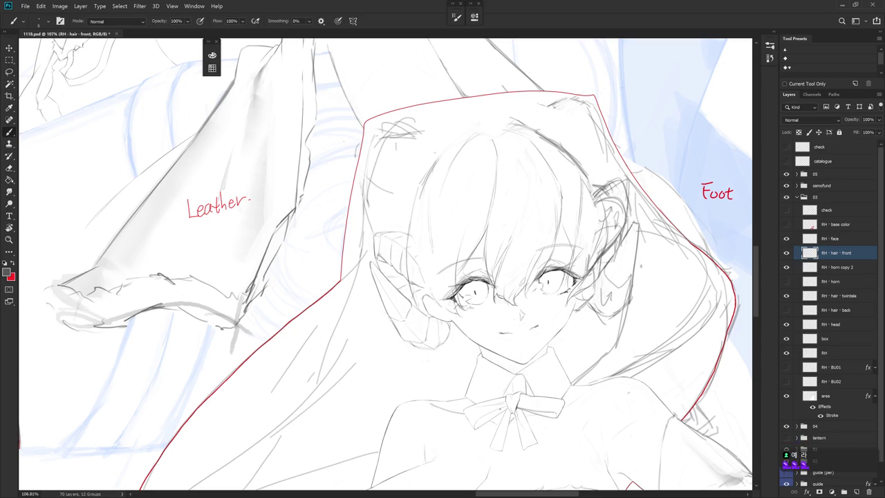
{"action": "left_click", "coordinate": [785, 224]}
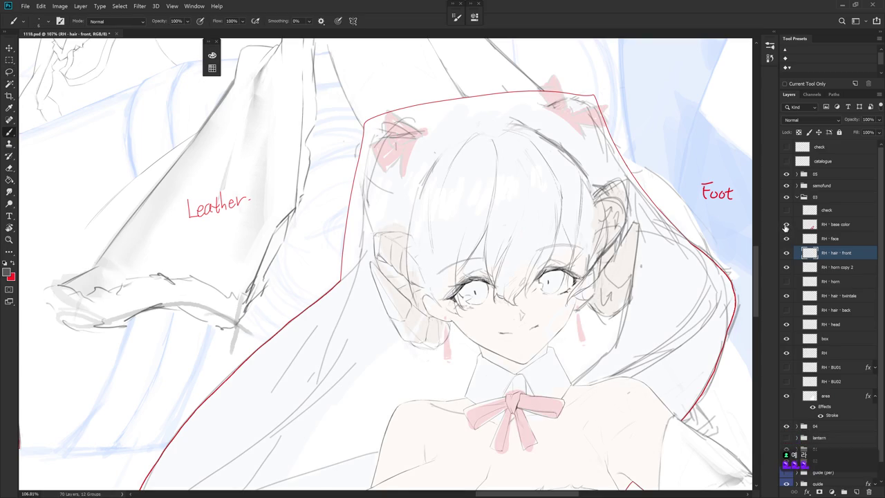
{"action": "left_click", "coordinate": [785, 224]}
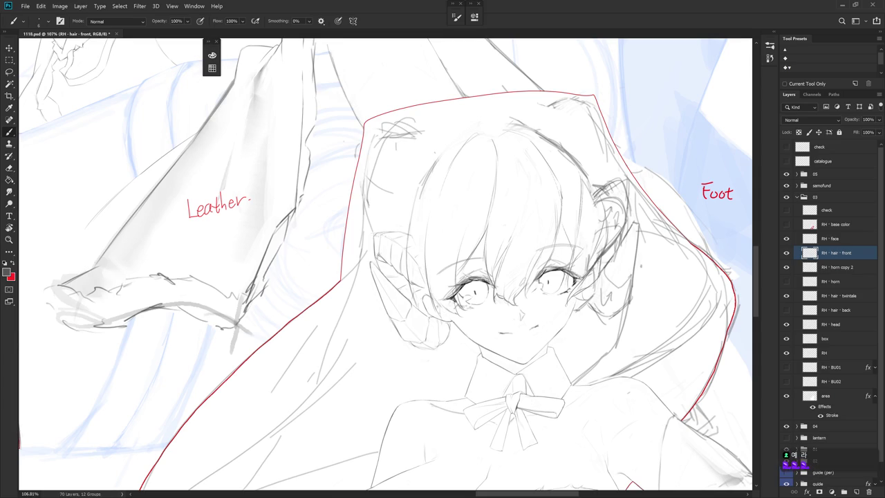
Add short pencil strokes to the lower horn near the cheek, alternating brush and eraser
{"action": "key", "text": "e"}
{"action": "key", "text": "b"}
{"action": "left_click_drag", "start_coordinate": [415, 317], "coordinate": [419, 335]}
{"action": "key", "text": "e"}
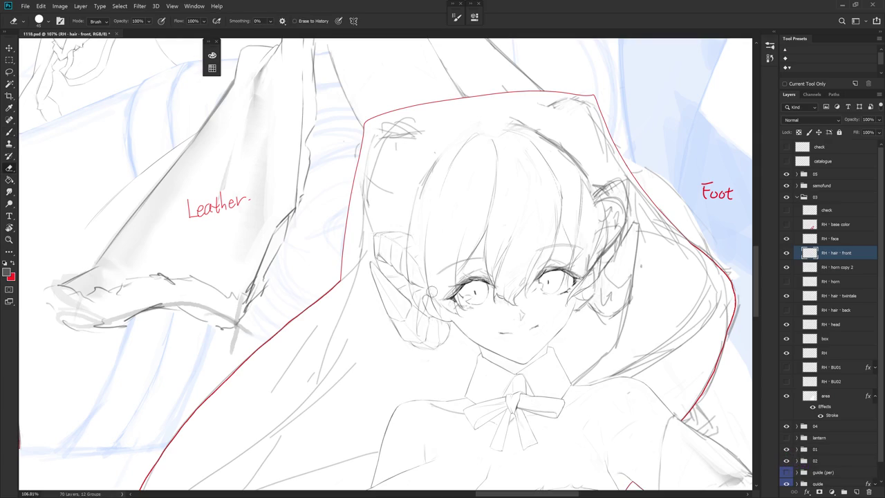
{"action": "key", "text": "b"}
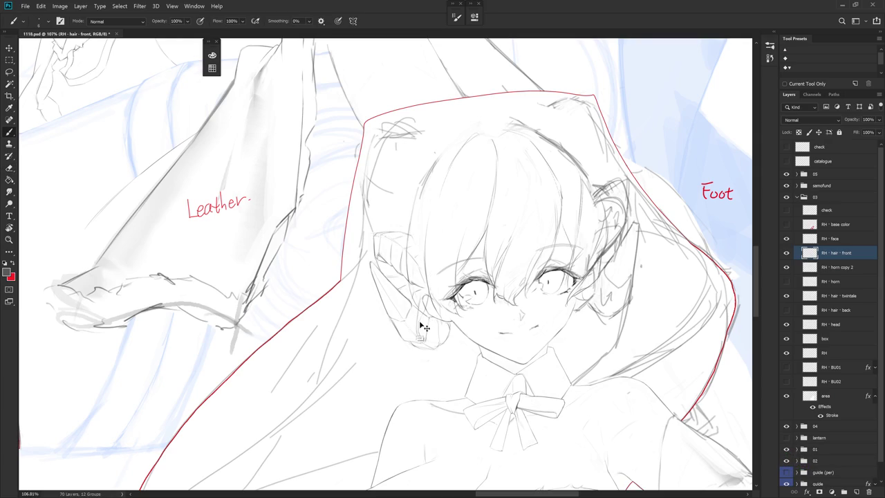
{"action": "key", "text": "e"}
{"action": "key", "text": "b"}
{"action": "left_click_drag", "start_coordinate": [415, 277], "coordinate": [387, 269]}
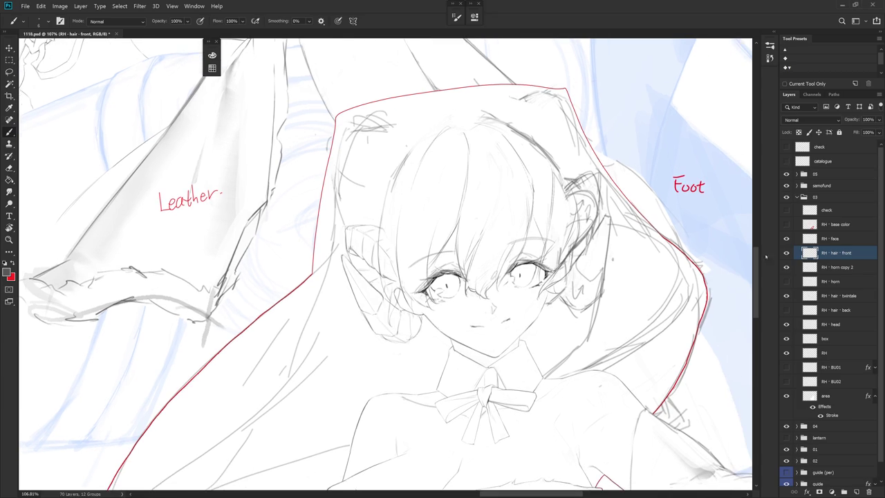
Set RH - face and RH - head layers to 20% opacity
{"action": "left_click", "coordinate": [830, 238]}
{"action": "left_click", "coordinate": [867, 119]}
{"action": "type", "text": "20"}
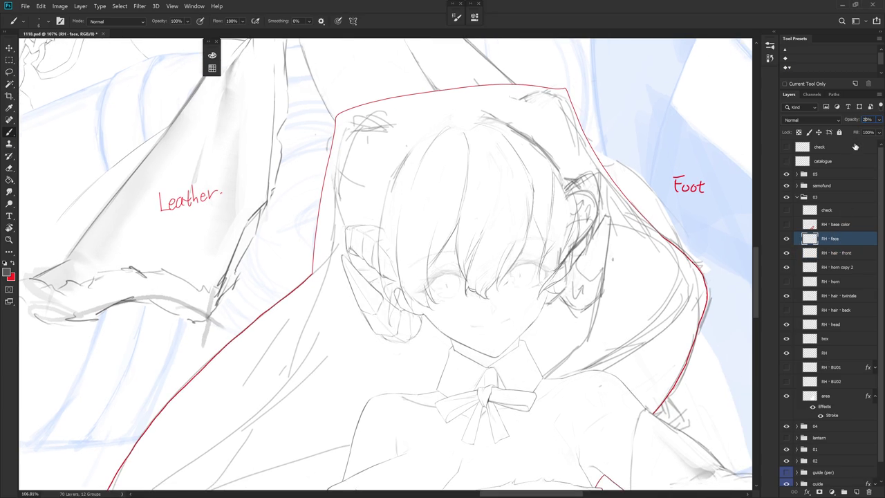
{"action": "left_click", "coordinate": [850, 280]}
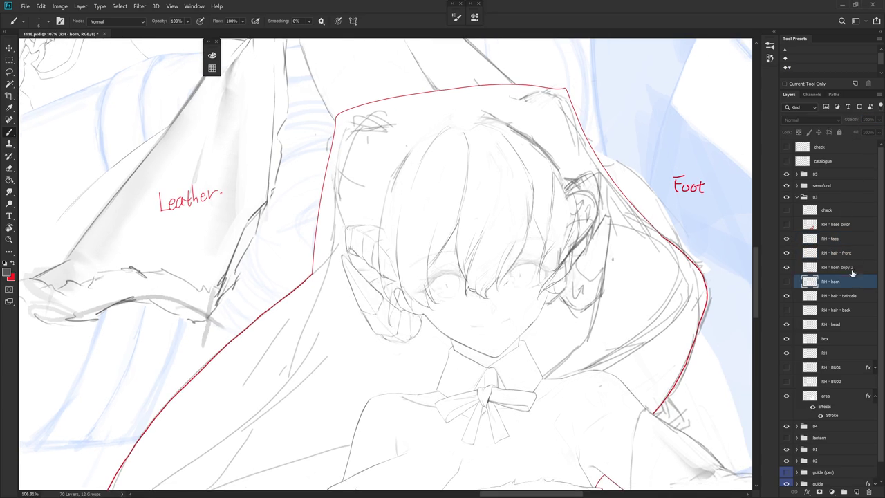
{"action": "left_click", "coordinate": [845, 324]}
{"action": "type", "text": "20"}
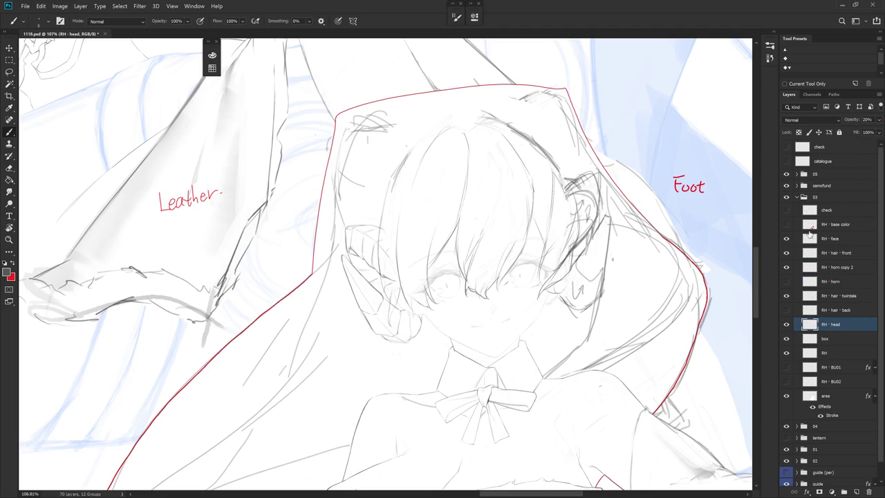
{"action": "left_click", "coordinate": [840, 267]}
Add a new Layer 1 above the horn copy, then hide it and RH - hair - front
{"action": "left_click_drag", "start_coordinate": [609, 325], "coordinate": [540, 348]}
{"action": "key", "text": "l"}
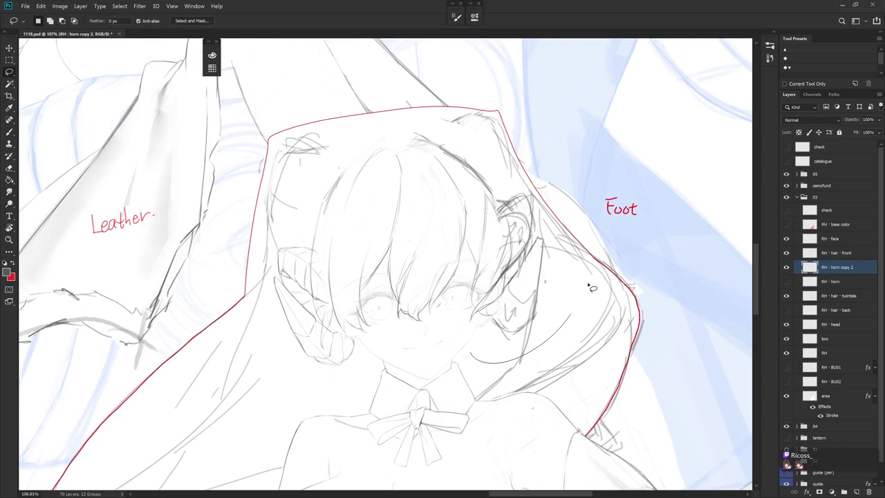
{"action": "key", "text": "ctrl+shift+alt+n"}
{"action": "left_click", "coordinate": [786, 268]}
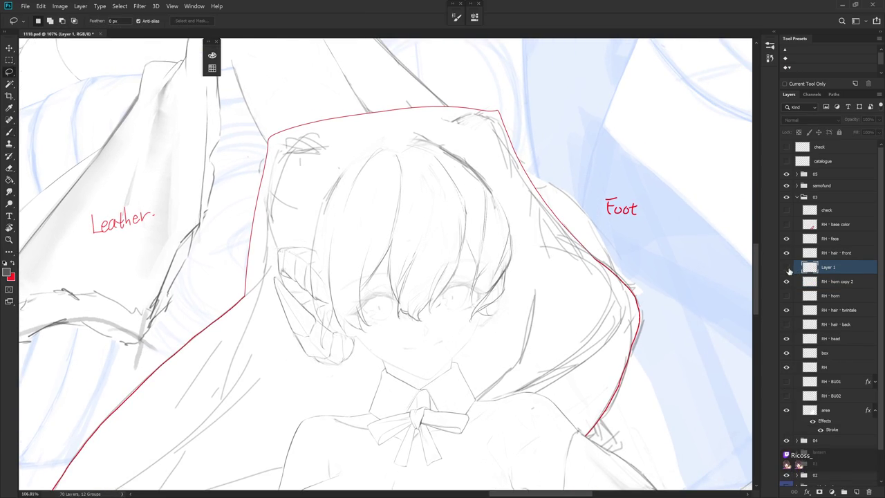
{"action": "left_click", "coordinate": [786, 267]}
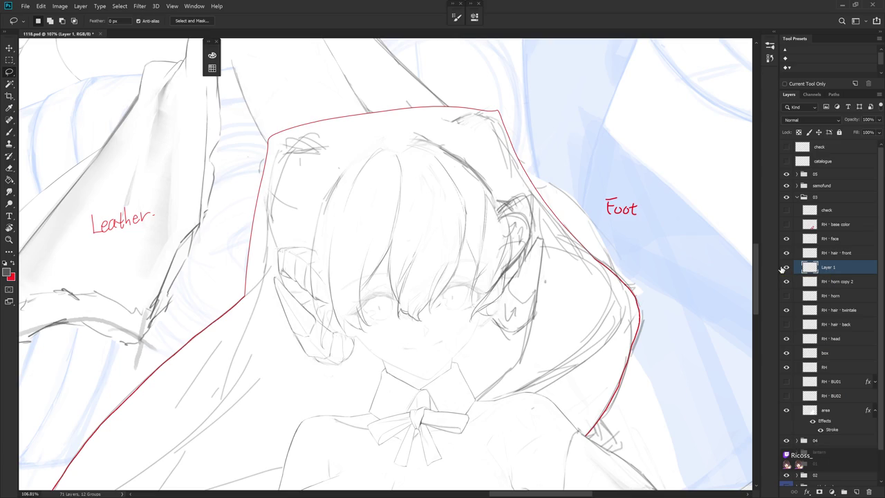
{"action": "left_click", "coordinate": [786, 267]}
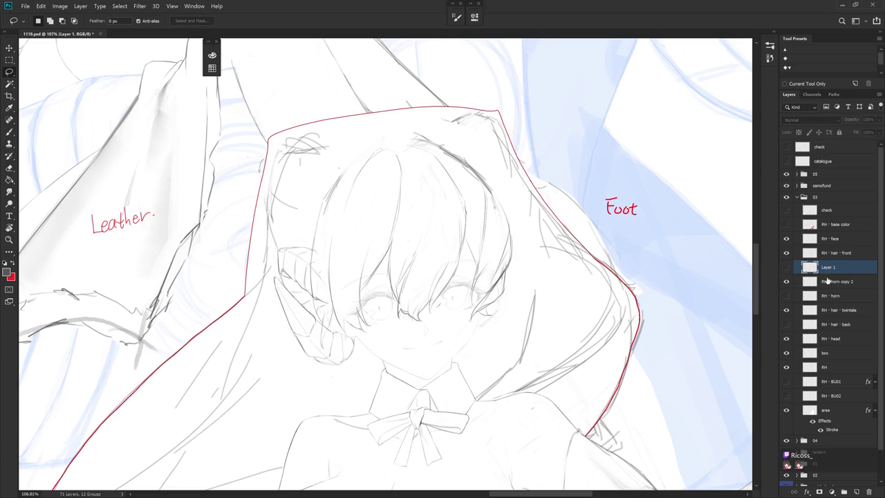
{"action": "left_click", "coordinate": [826, 282]}
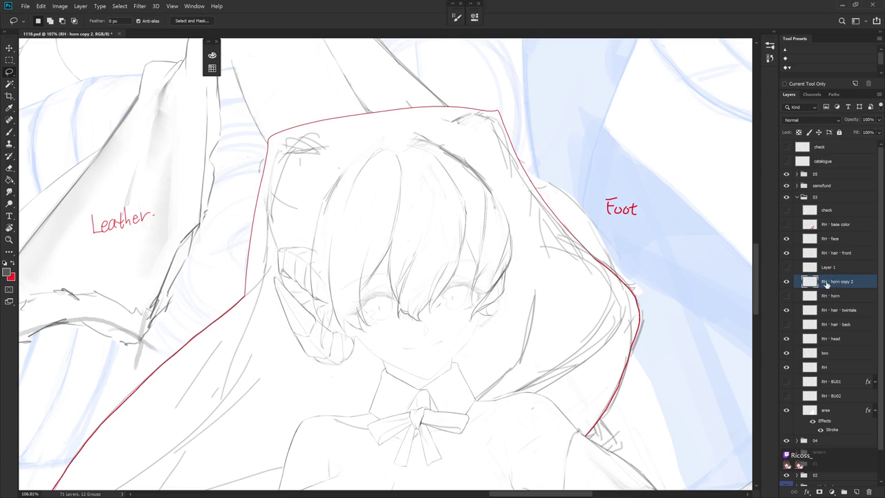
{"action": "left_click", "coordinate": [786, 253]}
{"action": "scroll", "coordinate": [410, 302], "scroll_direction": "up", "scroll_amount": 5}
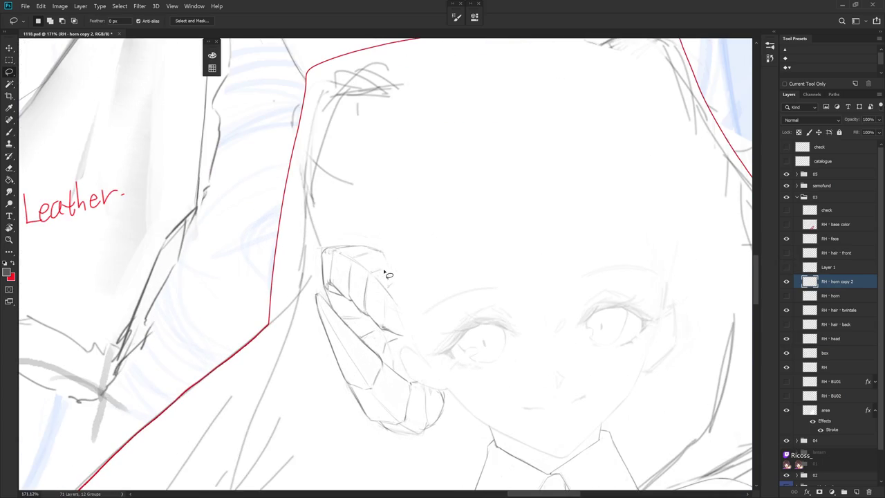
Lasso the upper horn and scale it to about 105% toward the hairline, then deselect
{"action": "left_click_drag", "start_coordinate": [323, 278], "coordinate": [379, 222]}
{"action": "key", "text": "ctrl+t"}
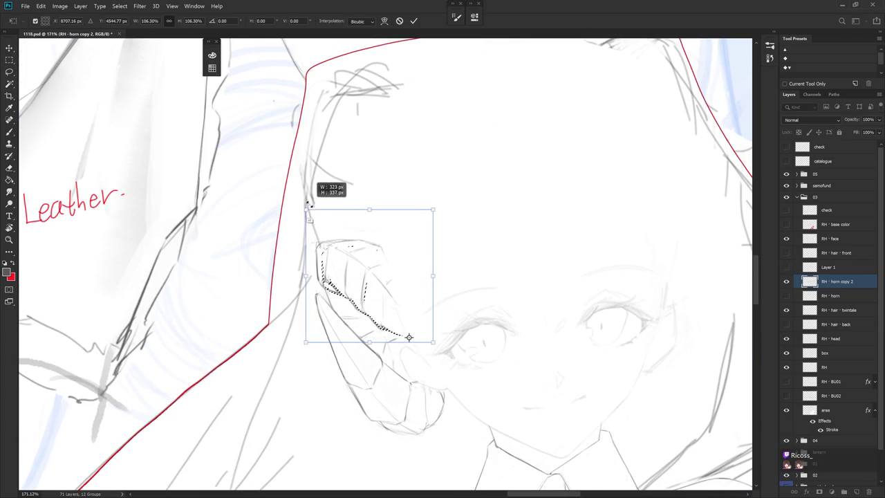
{"action": "key", "text": "Escape"}
{"action": "left_click_drag", "start_coordinate": [314, 235], "coordinate": [319, 253]}
{"action": "left_click", "coordinate": [352, 280]}
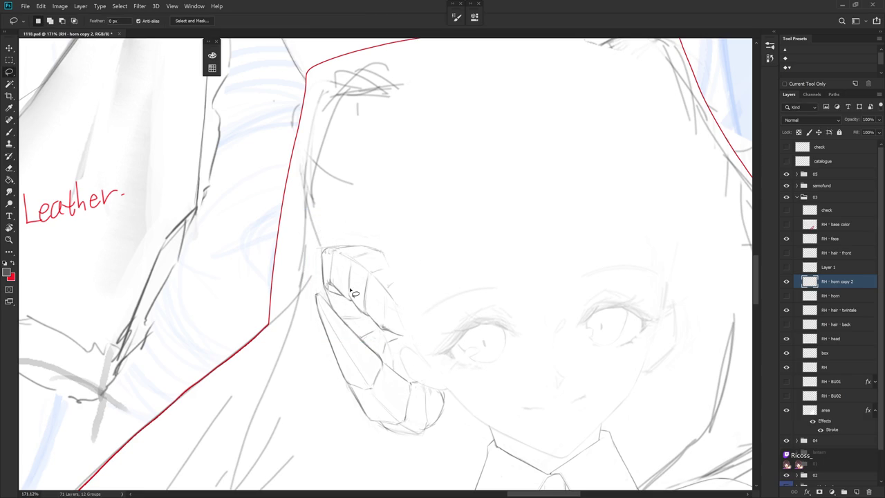
{"action": "left_click_drag", "start_coordinate": [339, 306], "coordinate": [323, 290]}
{"action": "key", "text": "ctrl+t"}
{"action": "left_click_drag", "start_coordinate": [374, 268], "coordinate": [408, 338]}
{"action": "left_click_drag", "start_coordinate": [319, 195], "coordinate": [311, 188]}
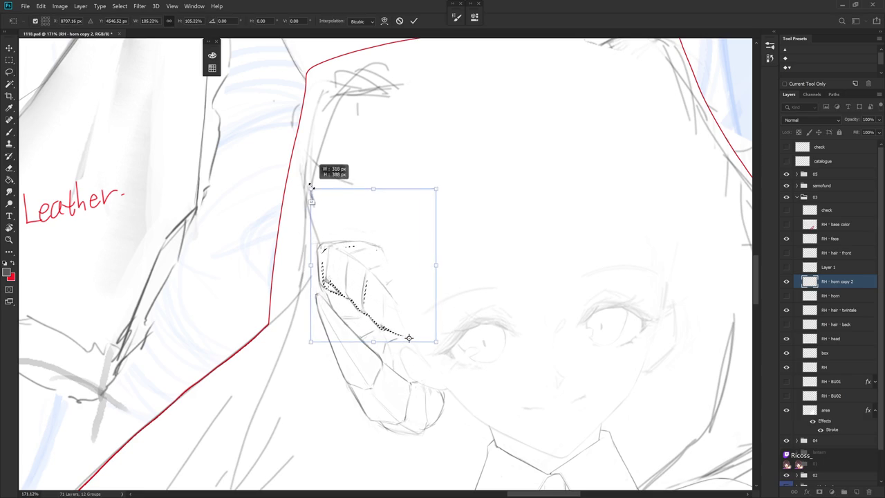
{"action": "key", "text": "Return"}
{"action": "key", "text": "ctrl+d"}
Erase stray horn lines near the girl's eye
{"action": "key", "text": "b"}
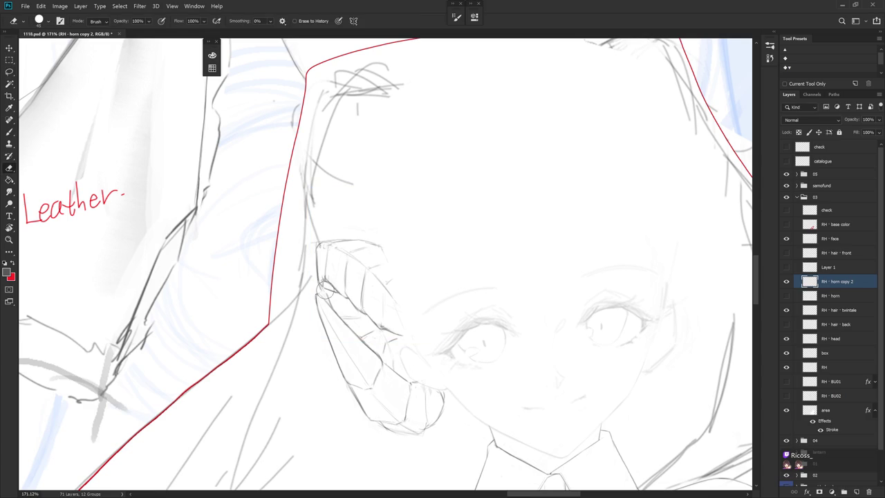
{"action": "key", "text": "e"}
{"action": "mouse_move", "coordinate": [336, 299]}
{"action": "left_mouse_down"}
{"action": "mouse_move", "coordinate": [349, 324]}
{"action": "mouse_move", "coordinate": [357, 318]}
{"action": "left_mouse_up"}
{"action": "key", "text": "b"}
{"action": "left_click_drag", "start_coordinate": [399, 325], "coordinate": [315, 275]}
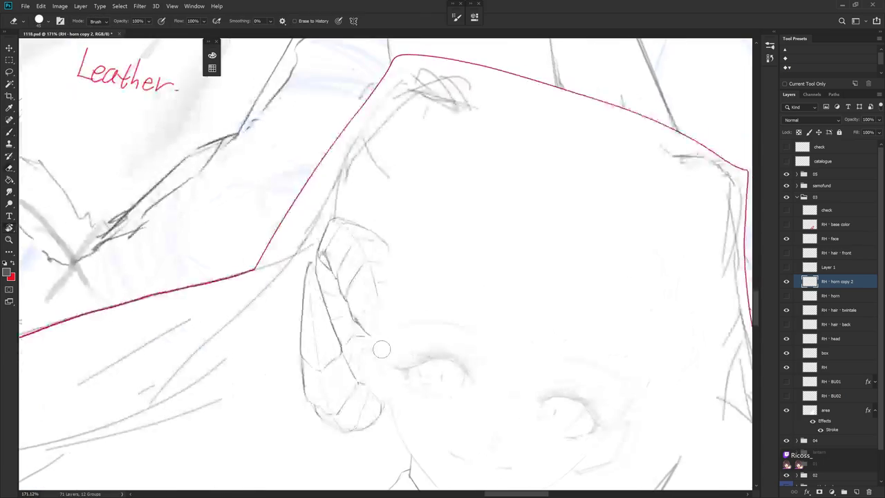
Draw a line down the horn's inner edge and a small tick at its upper-left, then recheck zoom
{"action": "key", "text": "e"}
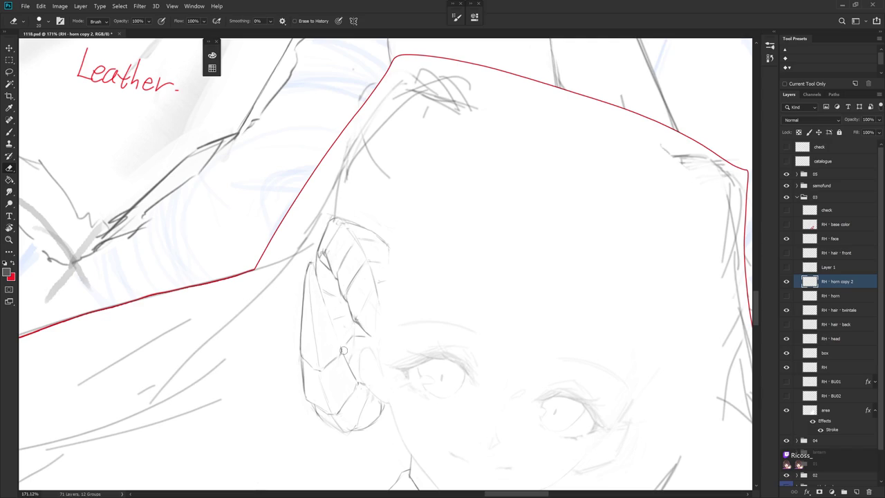
{"action": "key", "text": "b"}
{"action": "left_click_drag", "start_coordinate": [320, 293], "coordinate": [341, 350]}
{"action": "left_click_drag", "start_coordinate": [304, 233], "coordinate": [307, 242]}
{"action": "key", "text": "e"}
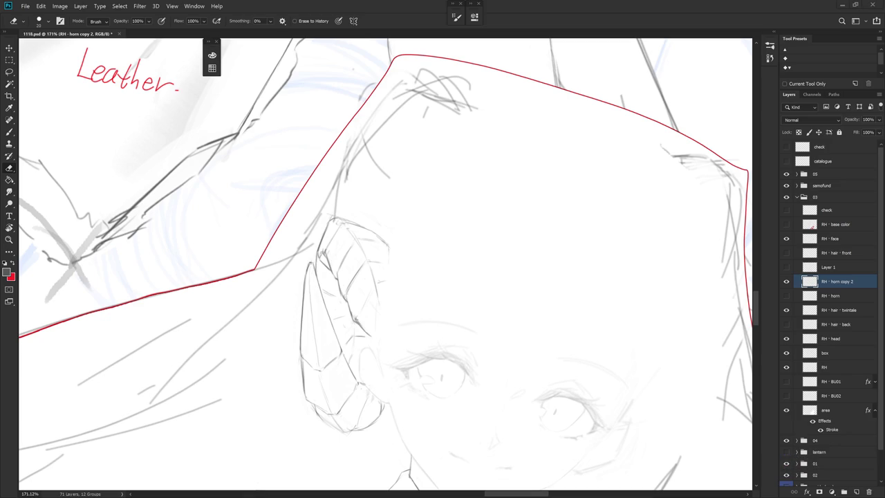
{"action": "scroll", "coordinate": [311, 263], "scroll_direction": "down", "scroll_amount": 3}
{"action": "scroll", "coordinate": [311, 274], "scroll_direction": "up", "scroll_amount": 3}
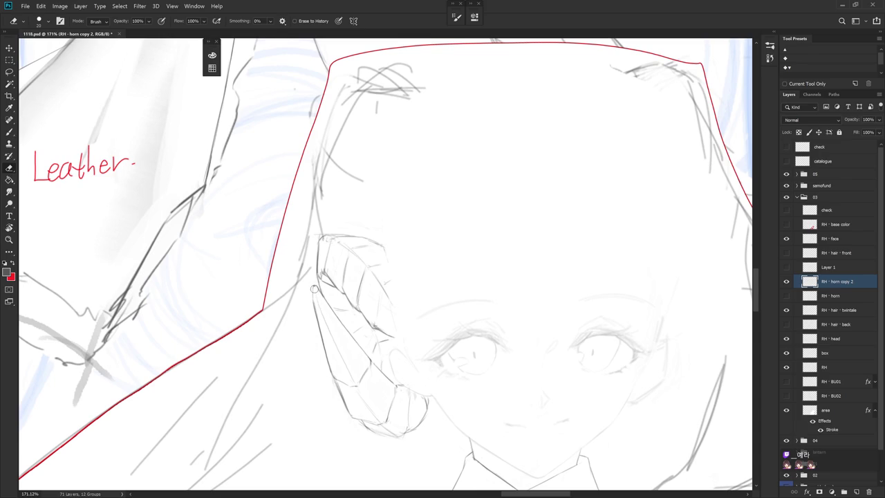
Draw a short stroke along the horn's left edge and erase the rough lines there
{"action": "key", "text": "b"}
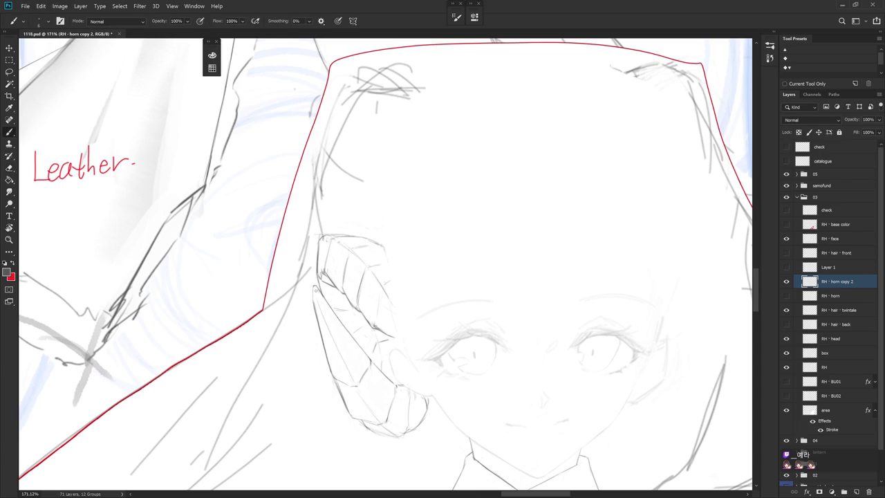
{"action": "left_click_drag", "start_coordinate": [315, 286], "coordinate": [312, 305]}
{"action": "left_click_drag", "start_coordinate": [310, 271], "coordinate": [307, 244]}
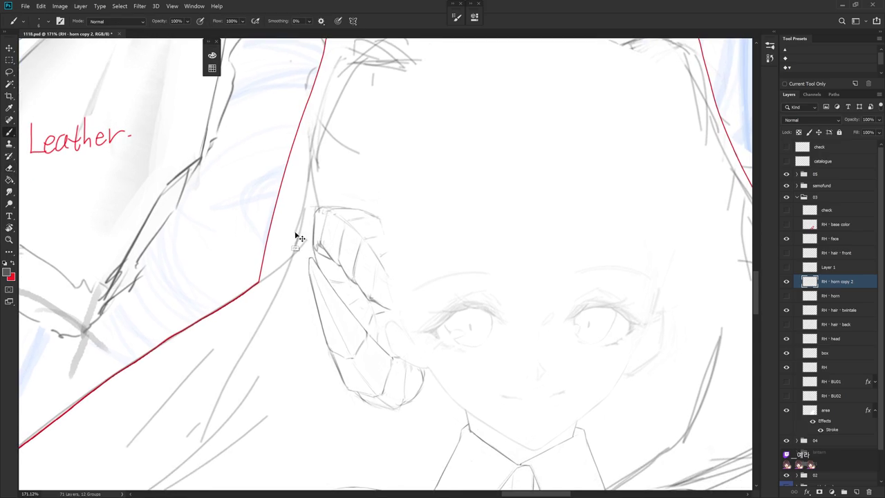
{"action": "key", "text": "e"}
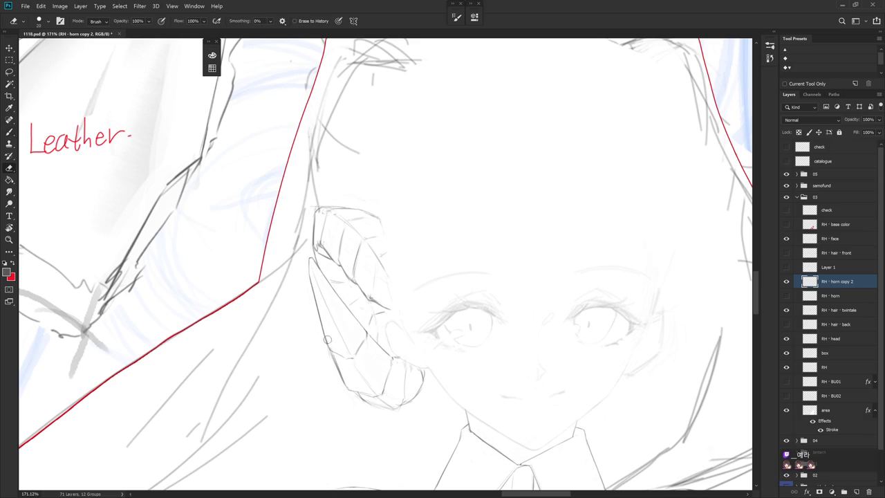
{"action": "key", "text": "b"}
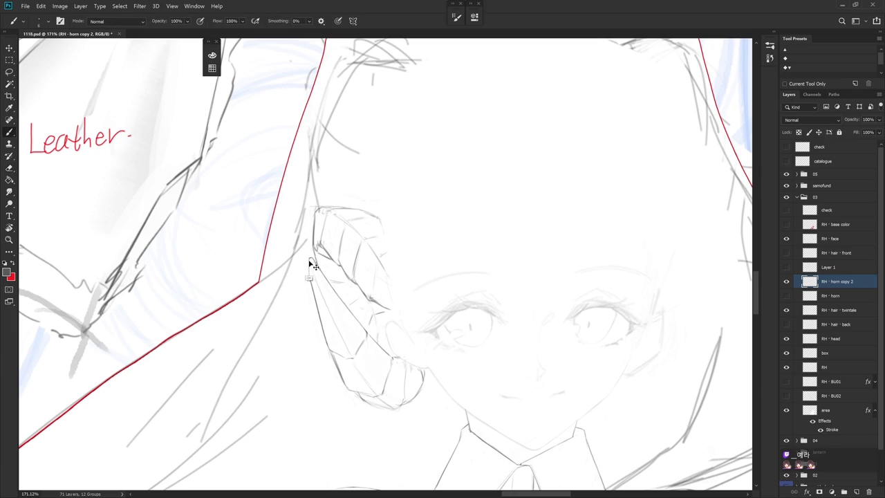
{"action": "key", "text": "e"}
{"action": "key", "text": "b"}
{"action": "key", "text": "e"}
{"action": "key", "text": "b"}
{"action": "key", "text": "e"}
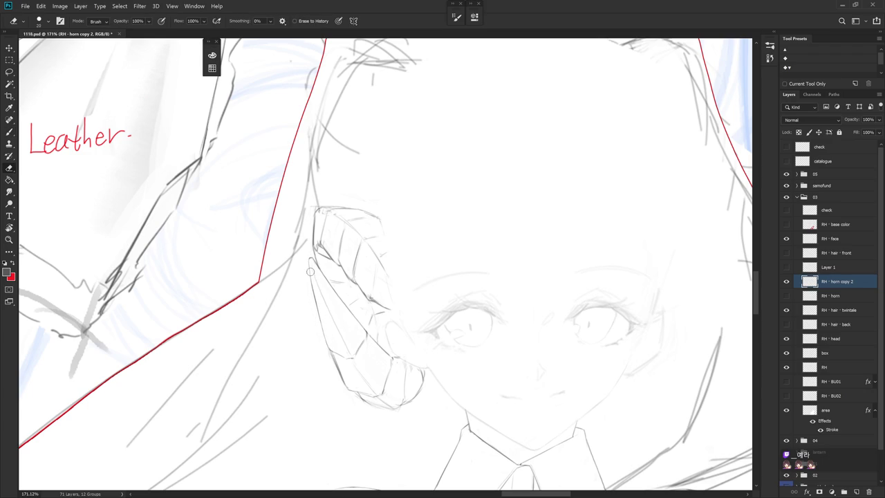
Redraw the horn's left edge, then rotate the canvas to erase and re-stroke its lower-left edge
{"action": "key", "text": "b"}
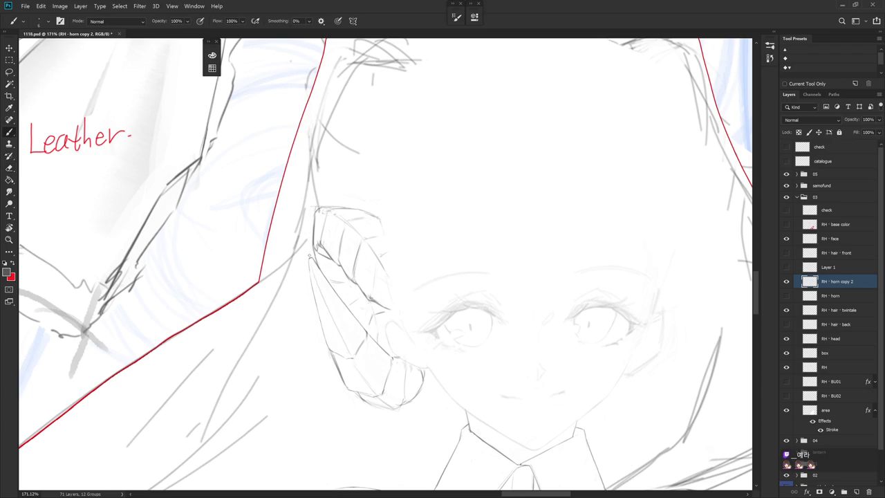
{"action": "left_click_drag", "start_coordinate": [312, 293], "coordinate": [329, 348]}
{"action": "key", "text": "r"}
{"action": "left_click_drag", "start_coordinate": [430, 316], "coordinate": [416, 326]}
{"action": "key", "text": "e"}
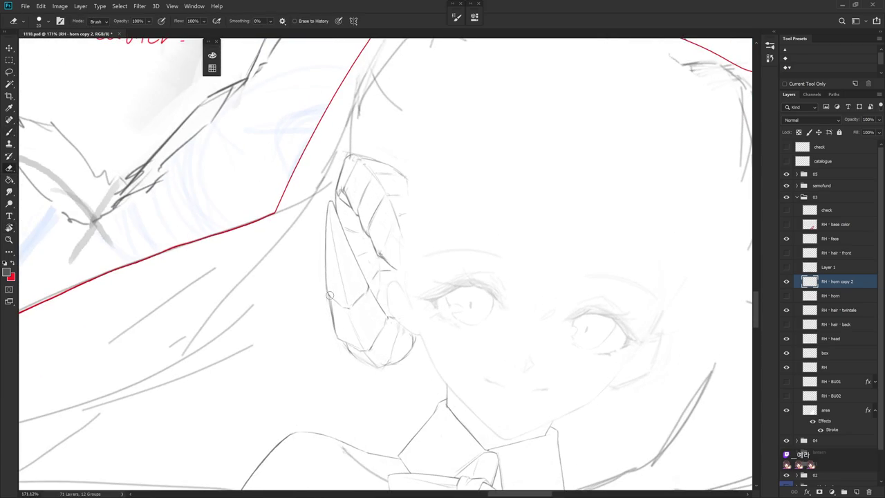
{"action": "left_click_drag", "start_coordinate": [327, 301], "coordinate": [337, 332]}
{"action": "key", "text": "b"}
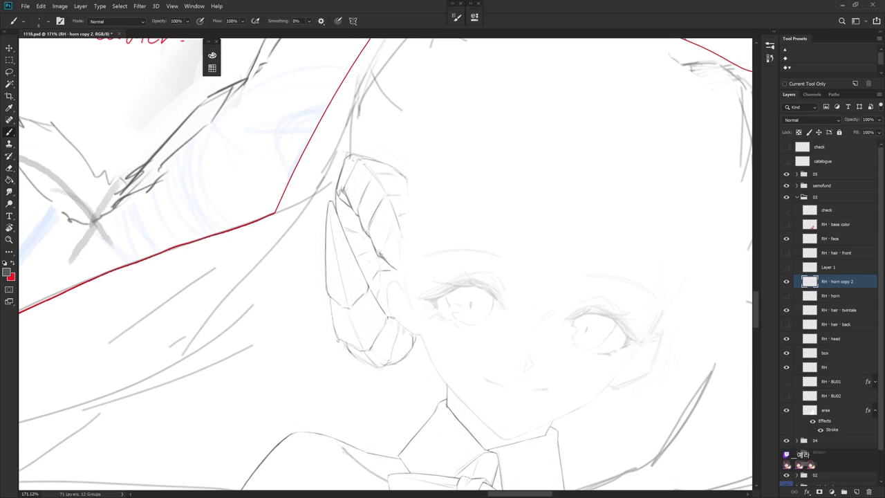
{"action": "left_click_drag", "start_coordinate": [332, 315], "coordinate": [344, 343]}
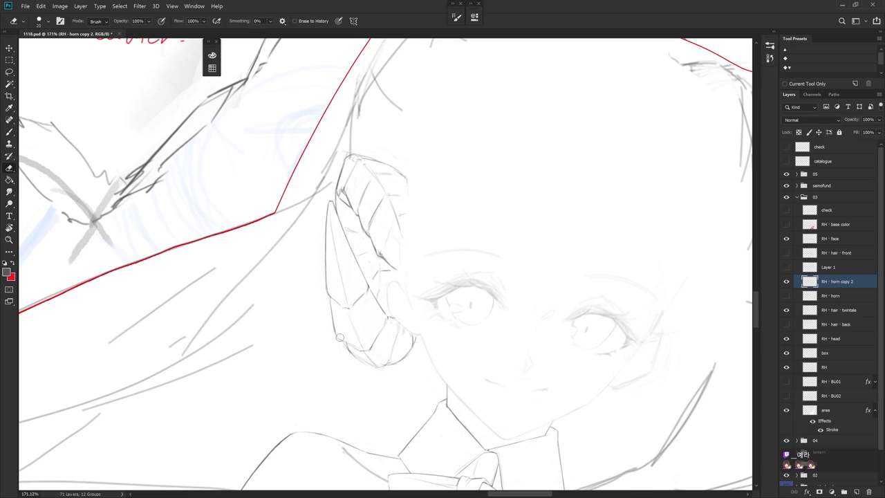
{"action": "left_click_drag", "start_coordinate": [331, 306], "coordinate": [319, 316]}
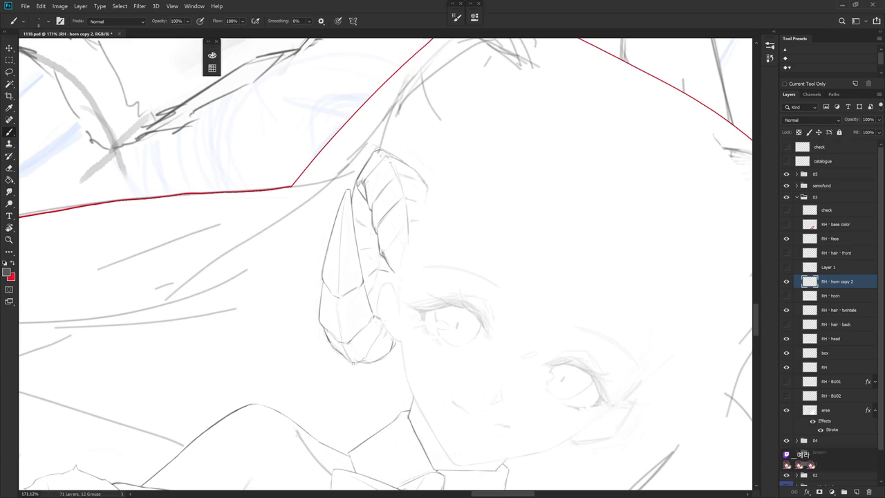
Touch up the horn's outer left edge with brush and eraser, rotating the canvas, and undo the faint stray stroke
{"action": "key", "text": "e"}
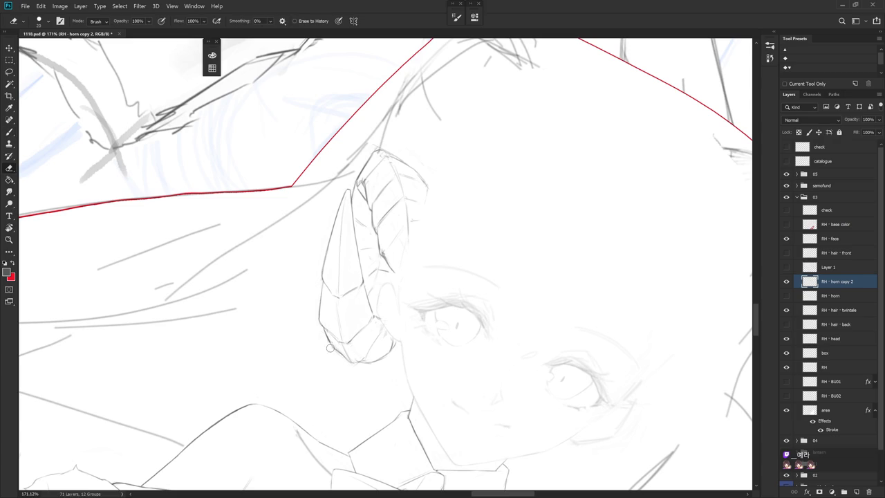
{"action": "key", "text": "b"}
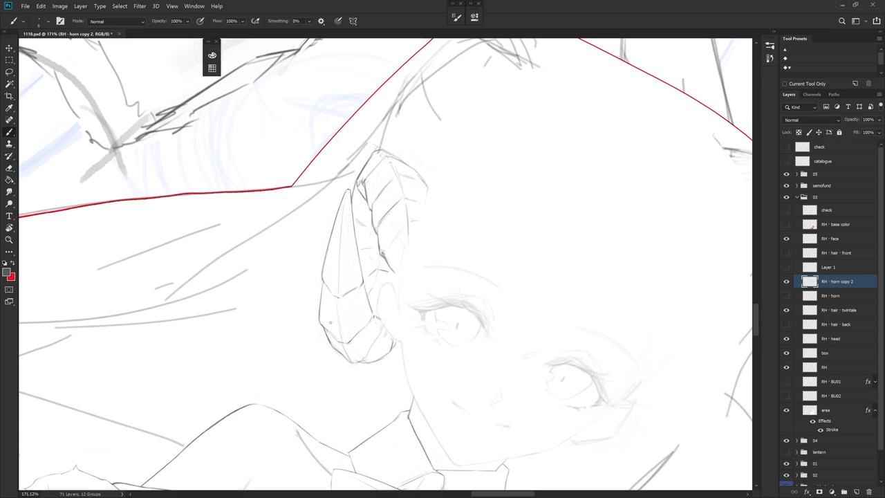
{"action": "key", "text": "e"}
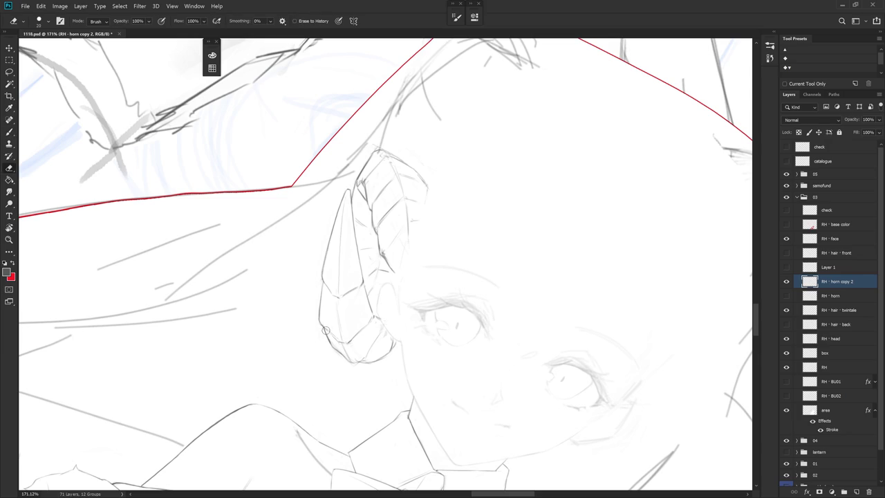
{"action": "key", "text": "b"}
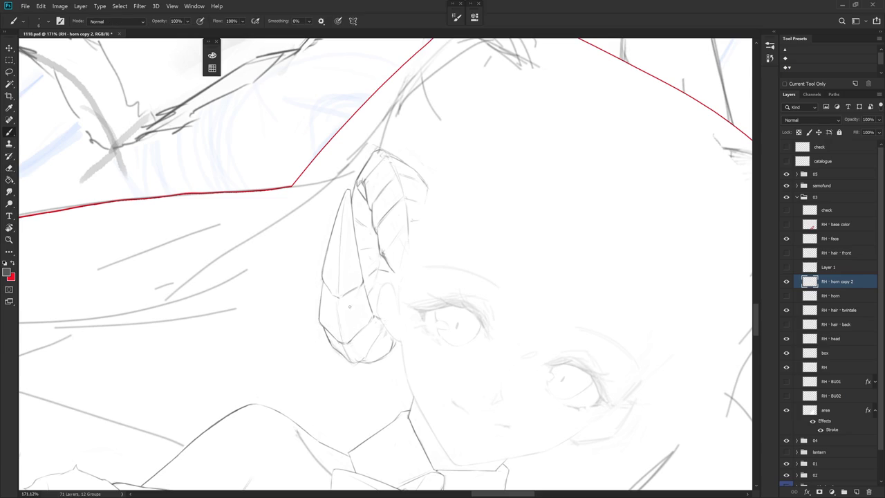
{"action": "key", "text": "e"}
{"action": "key", "text": "r"}
{"action": "mouse_move", "coordinate": [340, 328]}
{"action": "left_mouse_down"}
{"action": "mouse_move", "coordinate": [453, 290]}
{"action": "mouse_move", "coordinate": [423, 281]}
{"action": "left_mouse_up"}
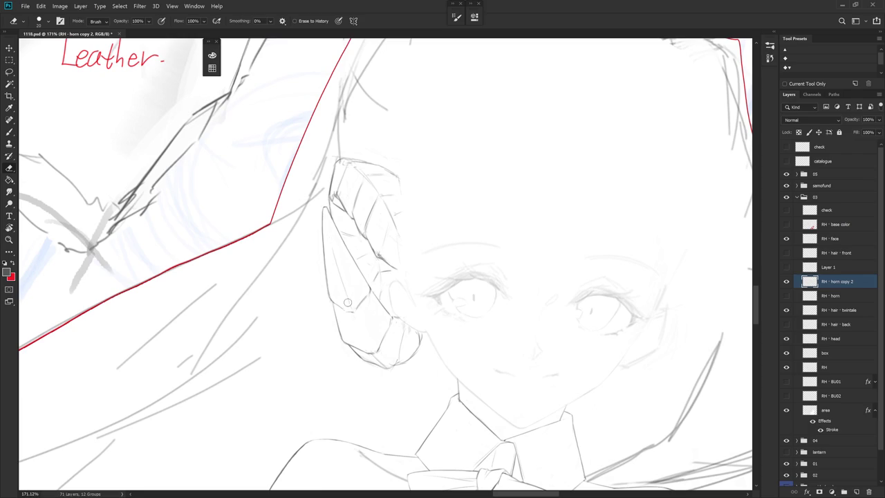
{"action": "key", "text": "b"}
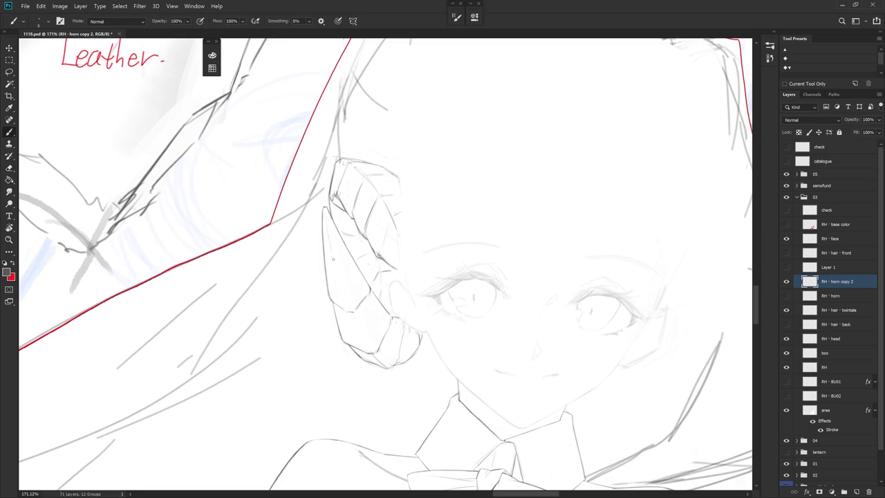
{"action": "key", "text": "ctrl+z"}
Zoom out to about 84% to see the whole head and collar bow, then back to 128% on the face
{"action": "scroll", "coordinate": [463, 294], "scroll_direction": "down", "scroll_amount": 3}
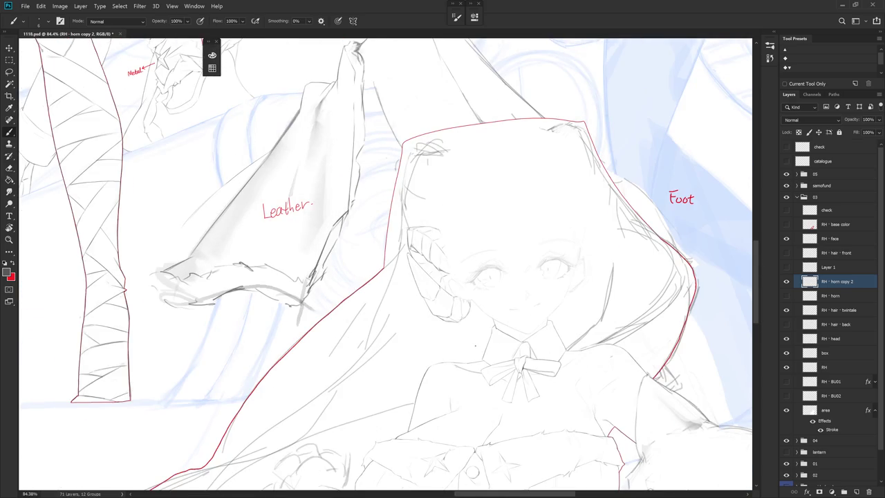
{"action": "scroll", "coordinate": [484, 366], "scroll_direction": "up", "scroll_amount": 2}
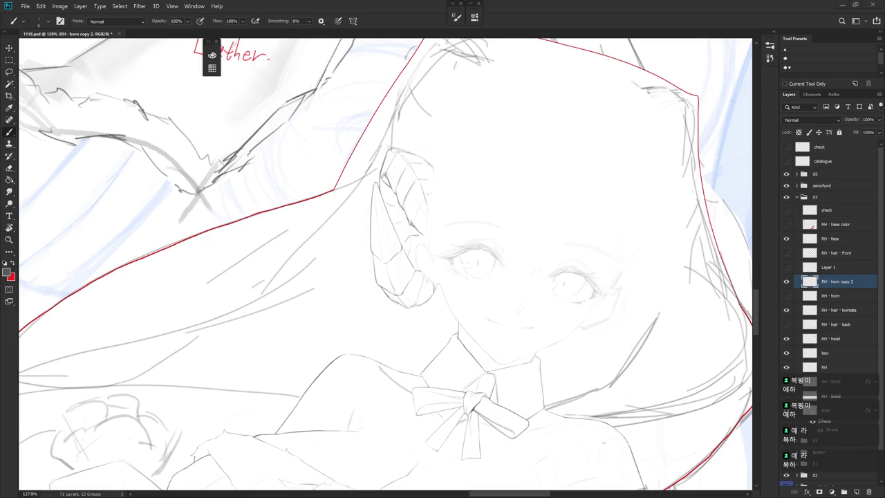
Rotate the canvas around the face and add short pencil lines and small erasures at the horn's curled tip
{"action": "key", "text": "r"}
{"action": "left_click_drag", "start_coordinate": [484, 263], "coordinate": [409, 261]}
{"action": "key", "text": "e"}
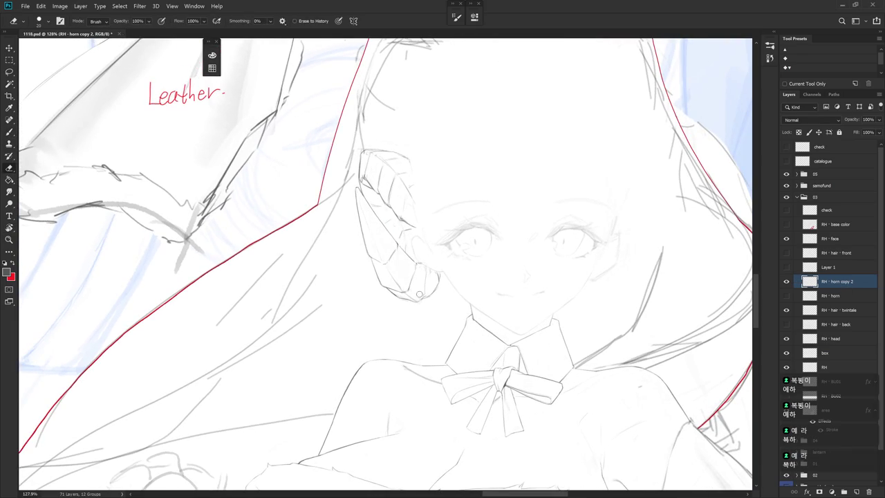
{"action": "key", "text": "b"}
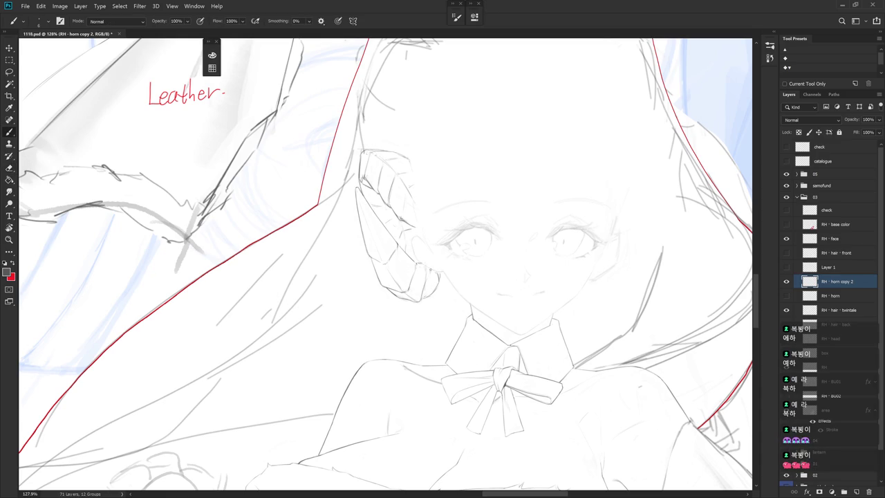
{"action": "key", "text": "e"}
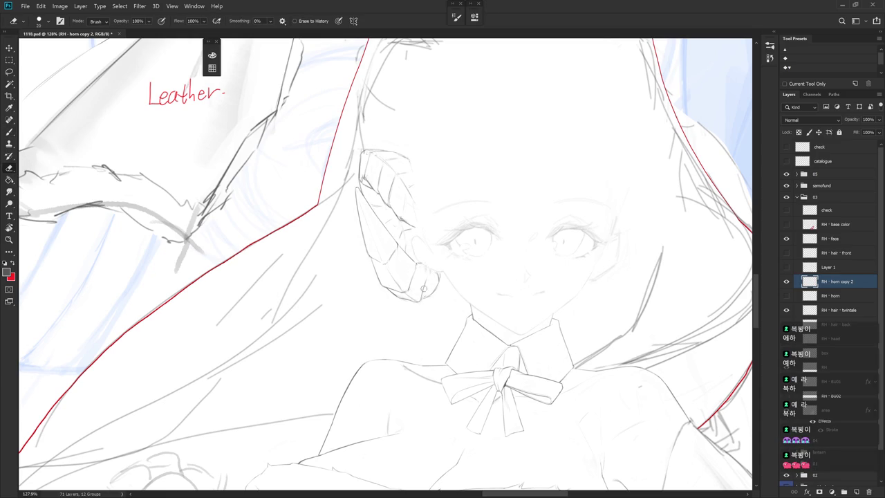
{"action": "key", "text": "b"}
{"action": "mouse_move", "coordinate": [423, 293]}
{"action": "left_mouse_down"}
{"action": "mouse_move", "coordinate": [423, 278]}
{"action": "mouse_move", "coordinate": [436, 279]}
{"action": "mouse_move", "coordinate": [427, 298]}
{"action": "left_mouse_up"}
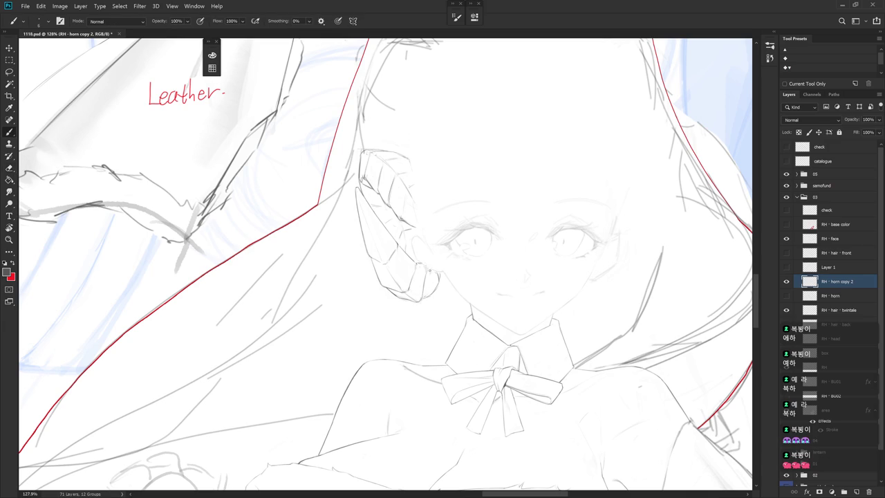
{"action": "key", "text": "e"}
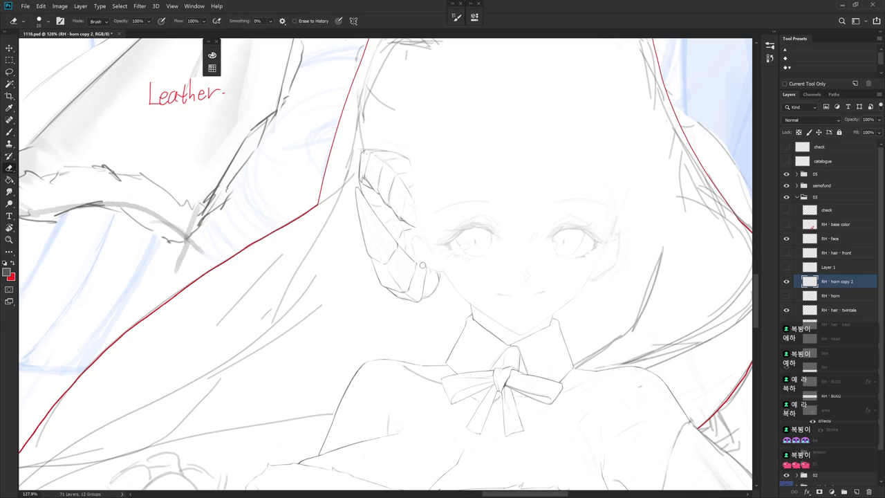
{"action": "key", "text": "b"}
{"action": "key", "text": "e"}
{"action": "key", "text": "b"}
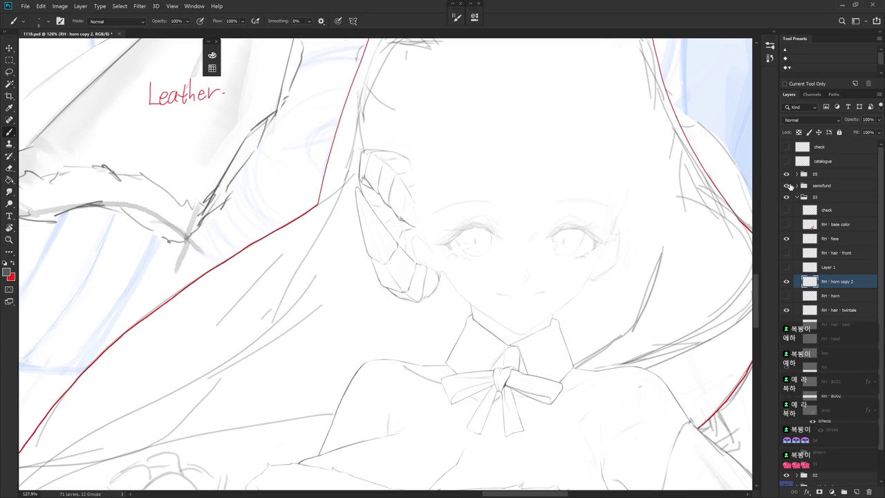
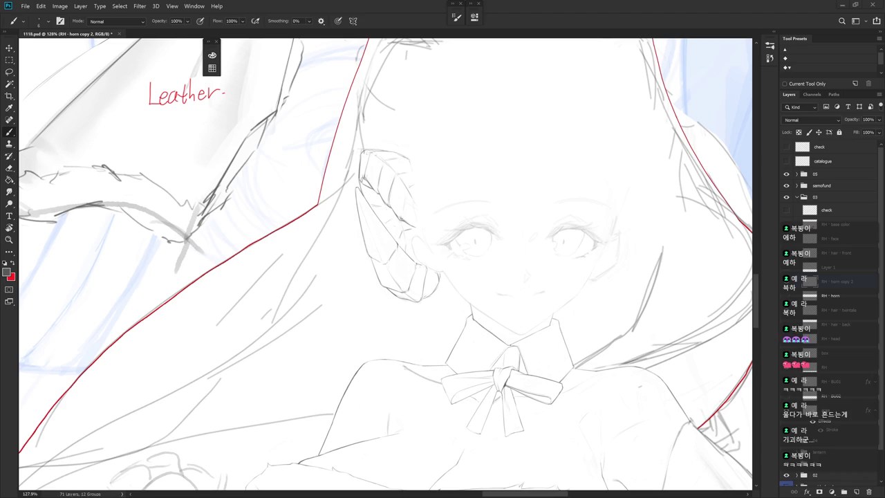
Rotate the canvas and refine the faceted horn beside the face, alternating brush and eraser
{"action": "left_click_drag", "start_coordinate": [489, 263], "coordinate": [454, 300]}
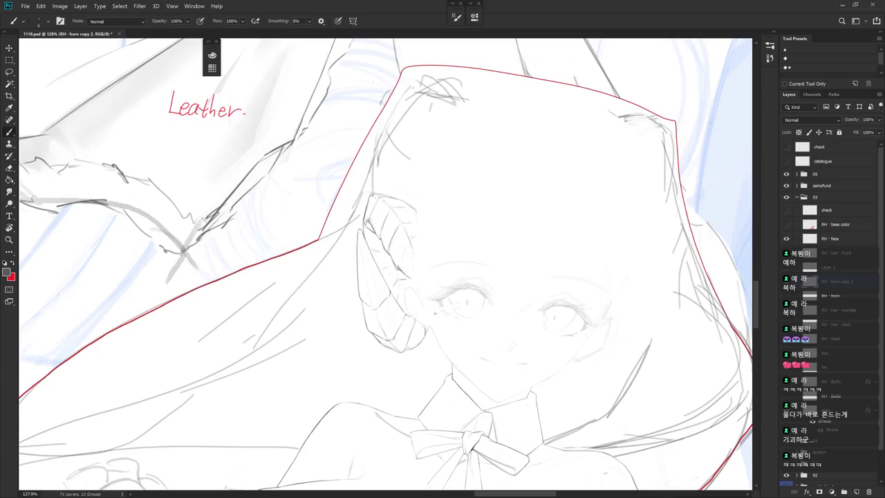
{"action": "key", "text": "e"}
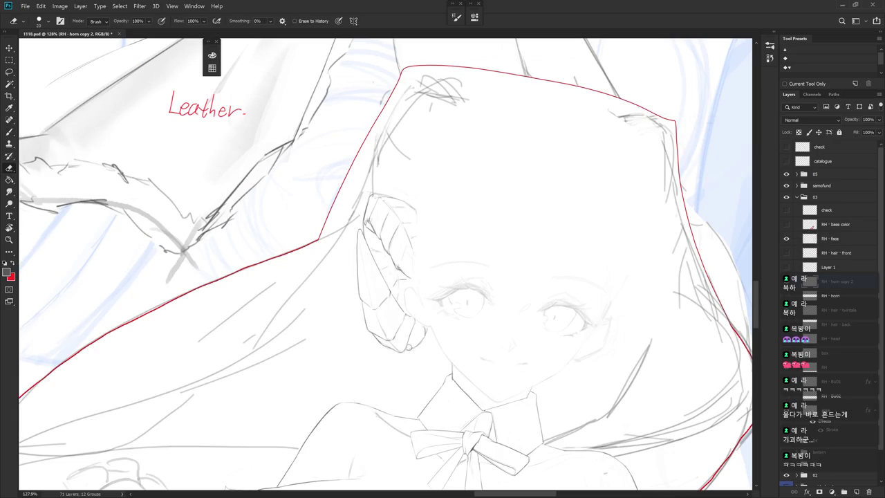
{"action": "key", "text": "b"}
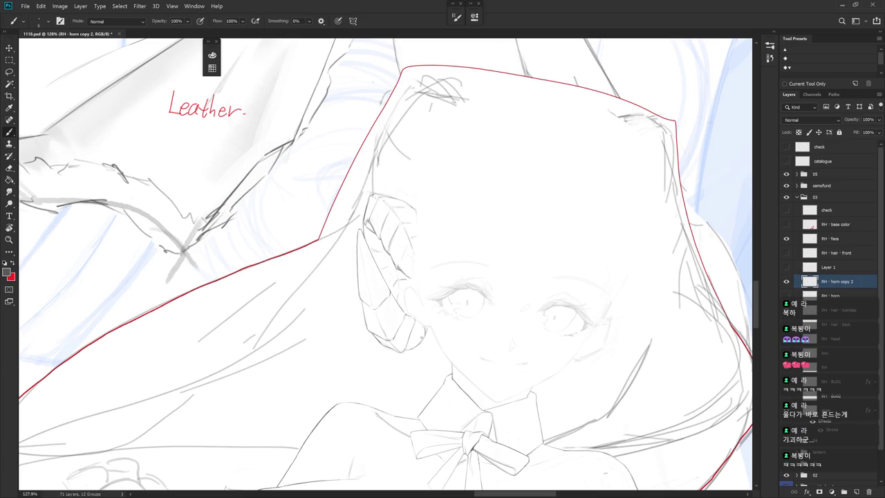
{"action": "key", "text": "e"}
{"action": "key", "text": "b"}
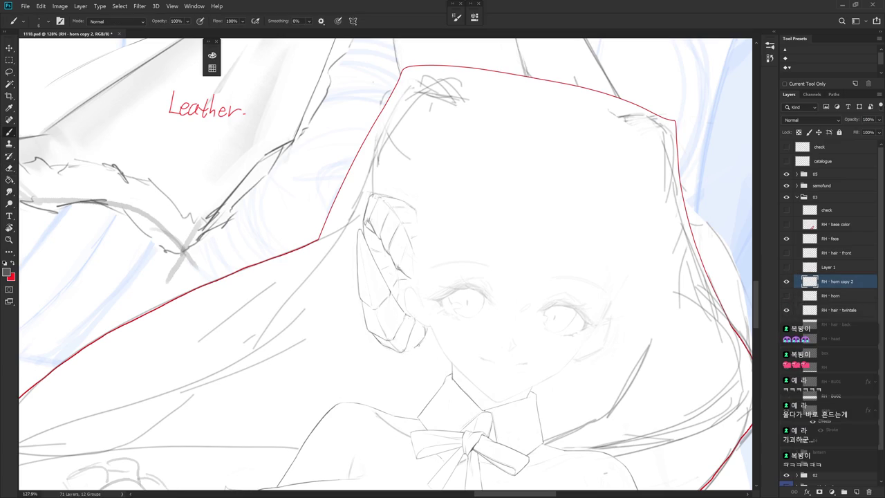
{"action": "key", "text": "e"}
{"action": "key", "text": "b"}
{"action": "key", "text": "e"}
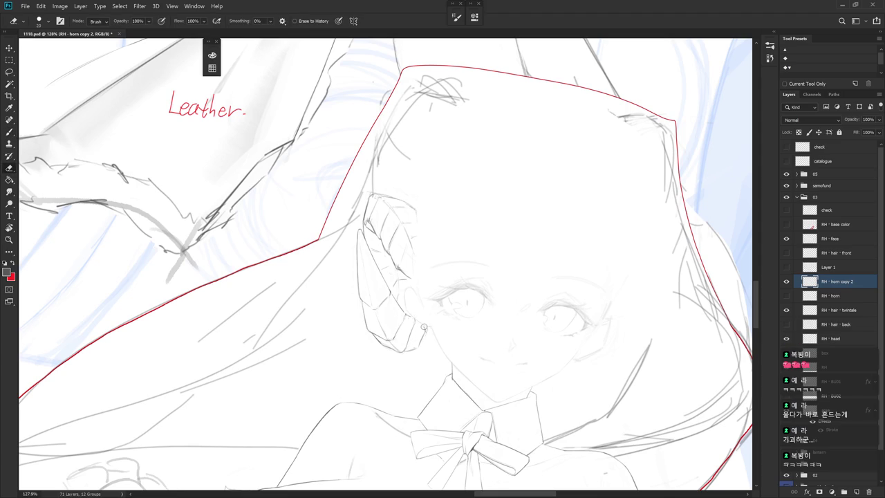
{"action": "key", "text": "b"}
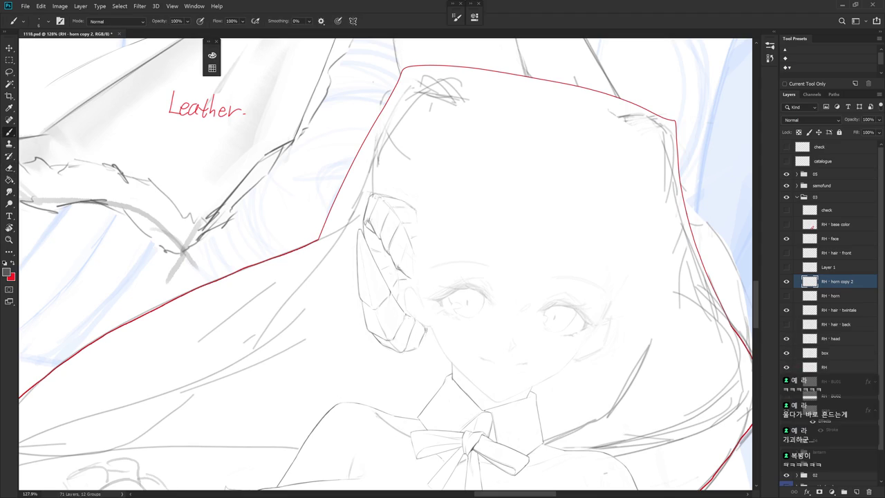
Add a small stroke at the horn tip, clean it up, then rotate and zoom out
{"action": "key", "text": "e"}
{"action": "key", "text": "b"}
{"action": "left_click_drag", "start_coordinate": [429, 325], "coordinate": [420, 347]}
{"action": "key", "text": "e"}
{"action": "key", "text": "b"}
{"action": "key", "text": "r"}
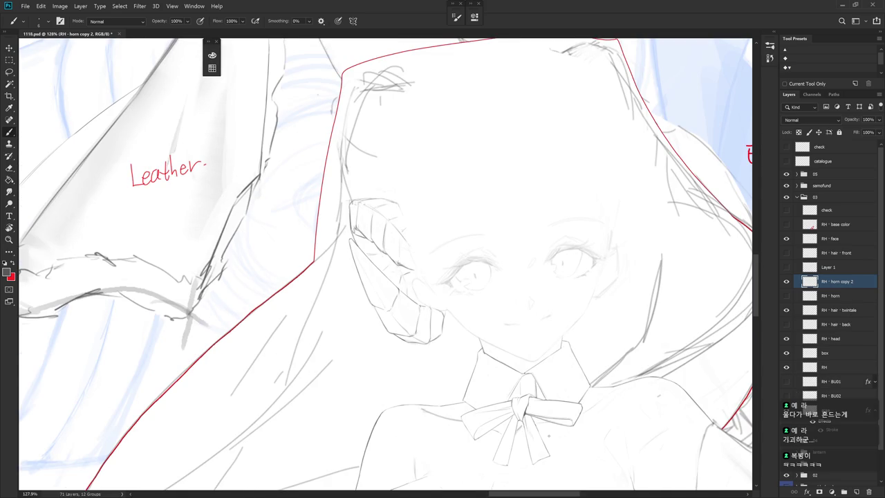
{"action": "scroll", "coordinate": [548, 435], "scroll_direction": "down", "scroll_amount": 5}
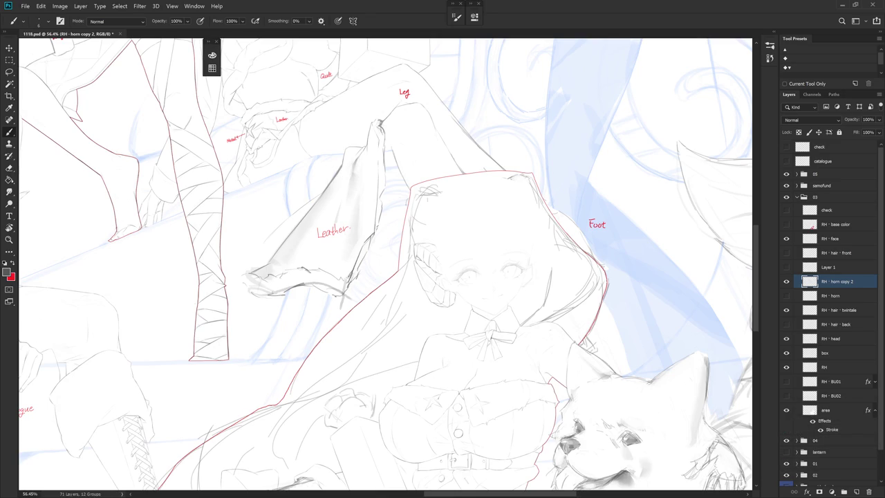
Set the RH - head layer to 100% opacity and zoom in on the head
{"action": "left_click", "coordinate": [851, 338]}
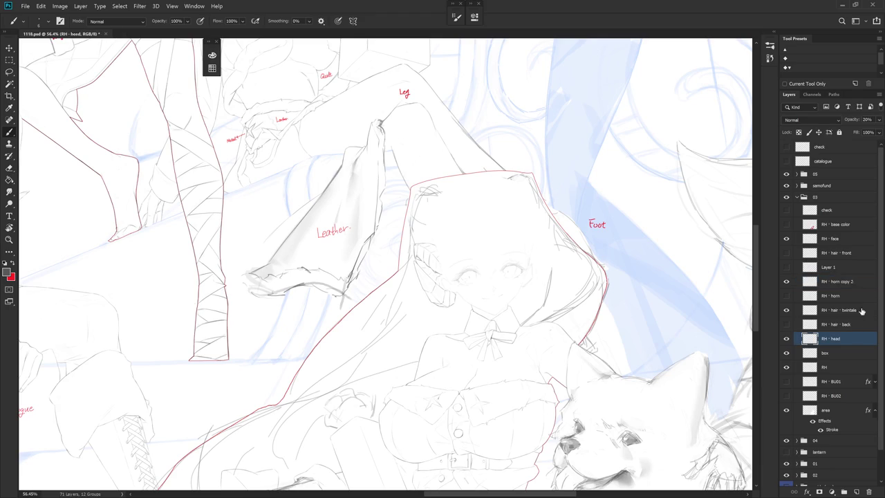
{"action": "left_click_drag", "start_coordinate": [879, 119], "coordinate": [881, 131]}
{"action": "left_click_drag", "start_coordinate": [517, 272], "coordinate": [580, 273]}
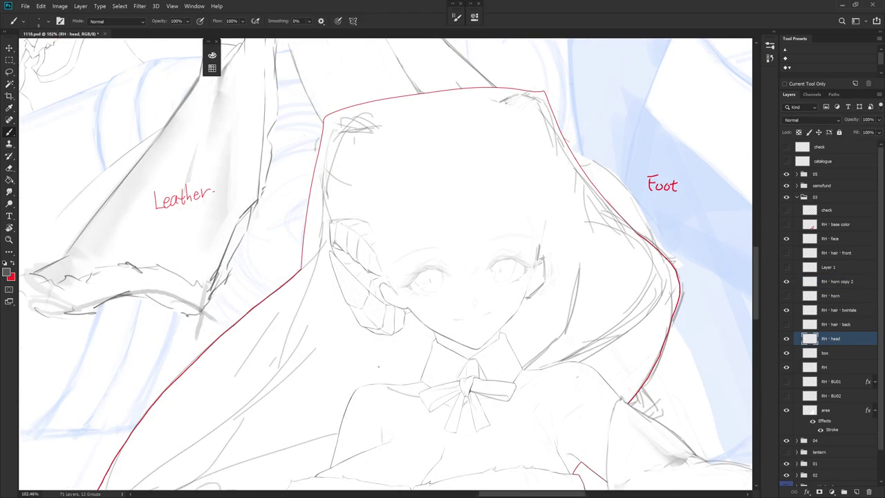
{"action": "left_click_drag", "start_coordinate": [546, 332], "coordinate": [562, 361]}
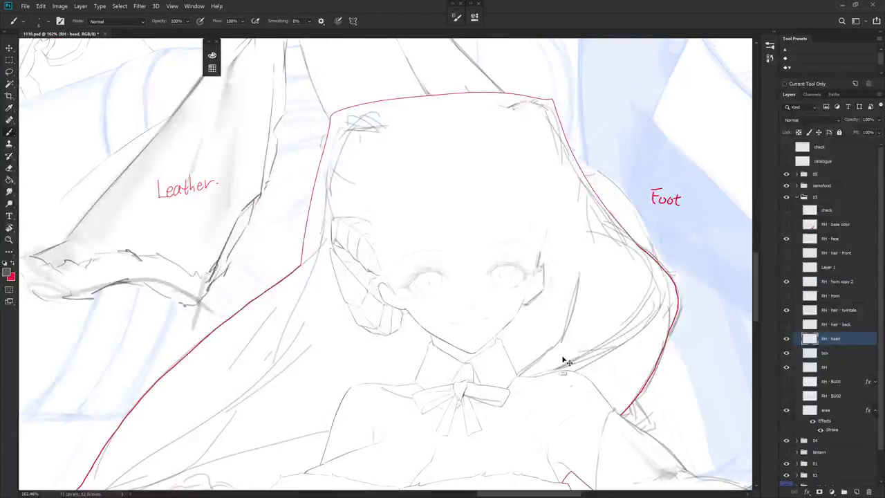
Erase the old lines near the earring and redraw them
{"action": "key", "text": "e"}
{"action": "left_click_drag", "start_coordinate": [384, 300], "coordinate": [399, 311]}
{"action": "key", "text": "b"}
{"action": "left_click_drag", "start_coordinate": [385, 305], "coordinate": [405, 314]}
{"action": "left_click_drag", "start_coordinate": [382, 285], "coordinate": [386, 308]}
{"action": "left_click_drag", "start_coordinate": [379, 279], "coordinate": [408, 313]}
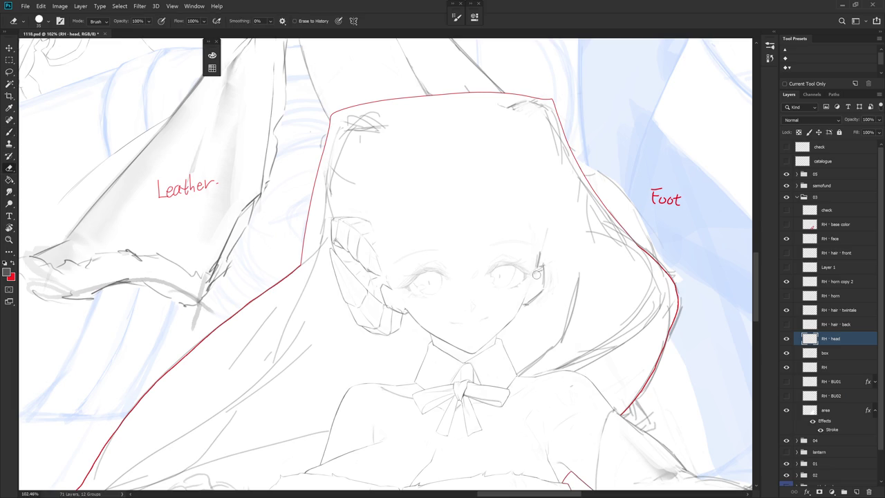
Add a short line along the right-side hair
{"action": "left_click_drag", "start_coordinate": [542, 266], "coordinate": [543, 286]}
{"action": "key", "text": "e"}
{"action": "key", "text": "b"}
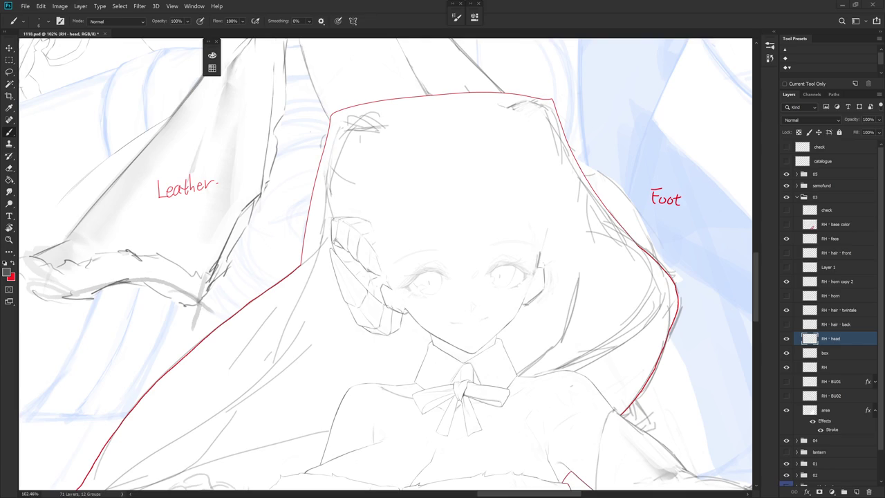
{"action": "scroll", "coordinate": [408, 299], "scroll_direction": "up", "scroll_amount": 2}
{"action": "key", "text": "e"}
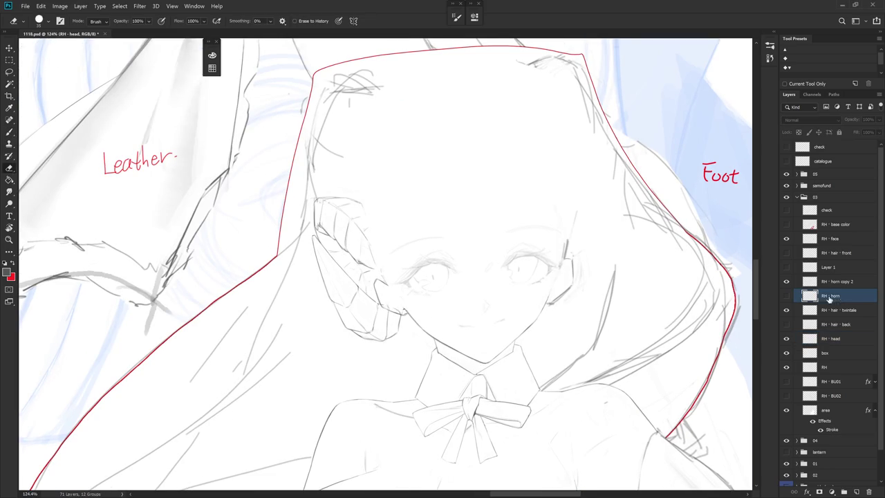
Select the RH - horn copy 2 layer and rotate the view so the head is upright
{"action": "left_click", "coordinate": [848, 295]}
{"action": "key", "text": "r"}
{"action": "left_click_drag", "start_coordinate": [456, 381], "coordinate": [398, 401]}
{"action": "key", "text": "e"}
{"action": "left_click", "coordinate": [414, 178]}
{"action": "left_click", "coordinate": [474, 198]}
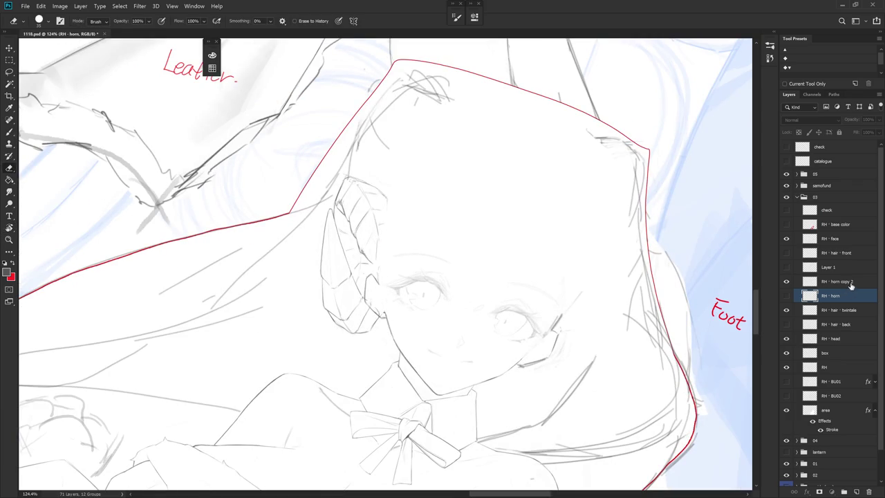
{"action": "left_click", "coordinate": [838, 282]}
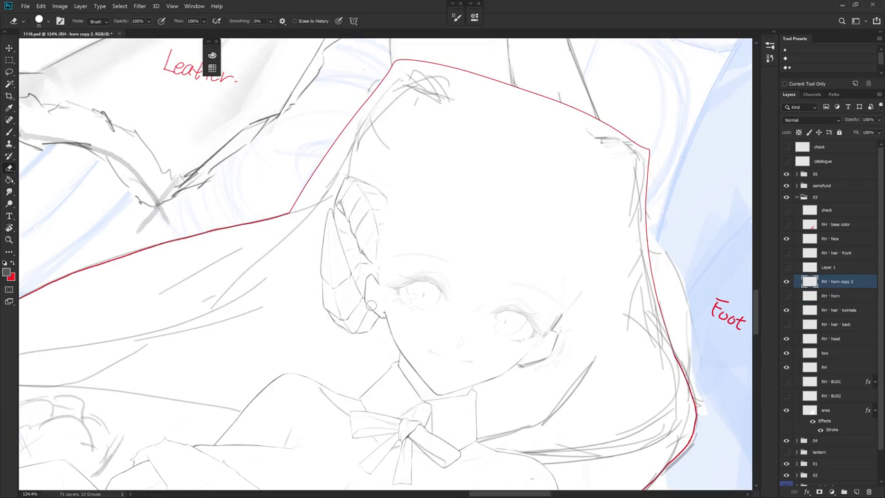
{"action": "key", "text": "r"}
{"action": "left_click_drag", "start_coordinate": [382, 305], "coordinate": [415, 291]}
{"action": "key", "text": "b"}
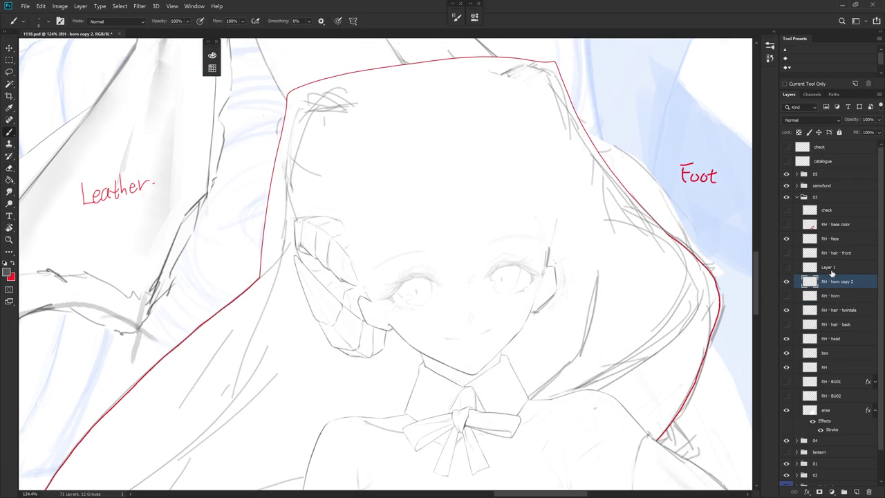
Hide the RH - horn layer after comparing, then show and select Layer 1
{"action": "left_click", "coordinate": [785, 296]}
{"action": "left_click", "coordinate": [786, 296]}
{"action": "left_click", "coordinate": [785, 296]}
{"action": "left_click", "coordinate": [786, 296]}
{"action": "scroll", "coordinate": [419, 327], "scroll_direction": "down", "scroll_amount": 3}
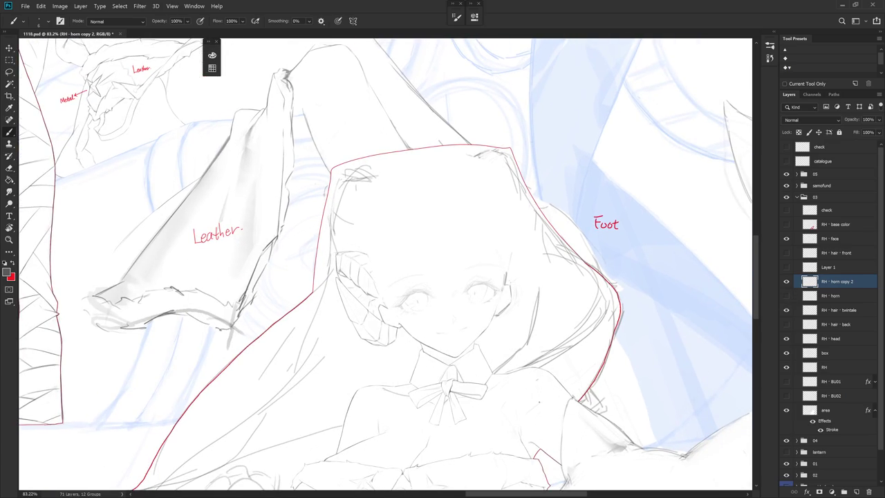
{"action": "left_click", "coordinate": [786, 266]}
{"action": "left_click", "coordinate": [832, 266]}
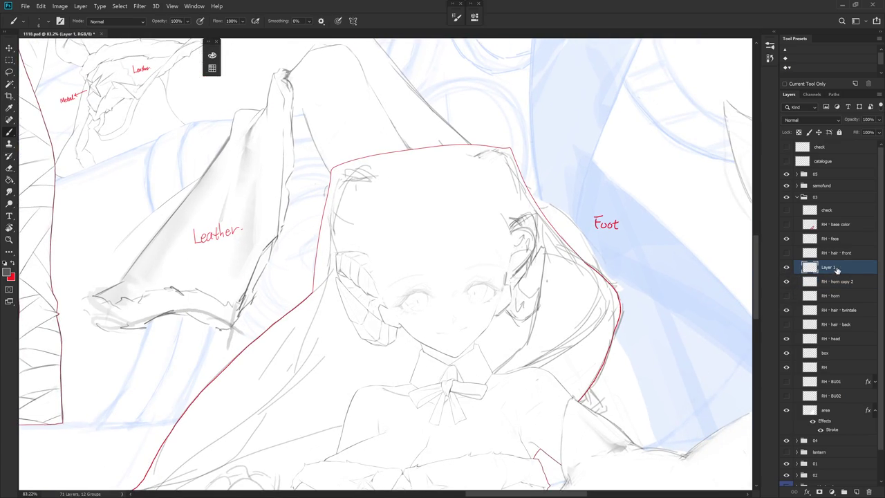
{"action": "left_click_drag", "start_coordinate": [564, 289], "coordinate": [547, 305]}
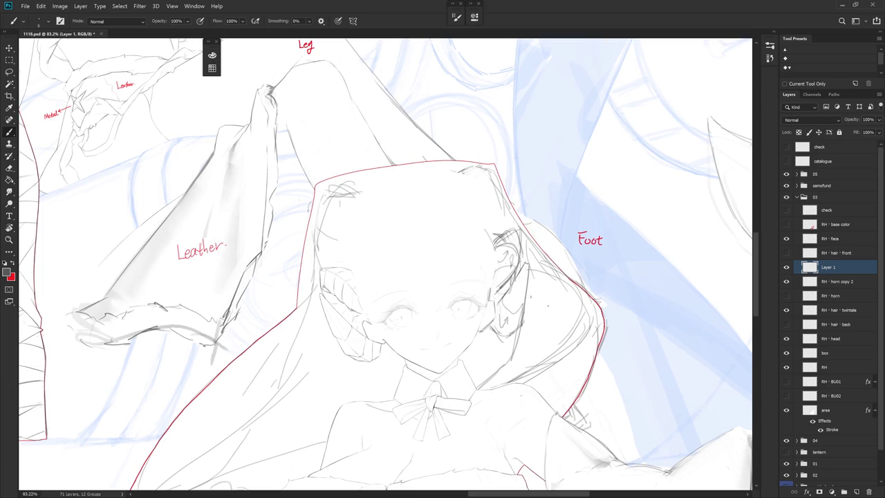
Erase stray strokes on the right-side horn
{"action": "key", "text": "e"}
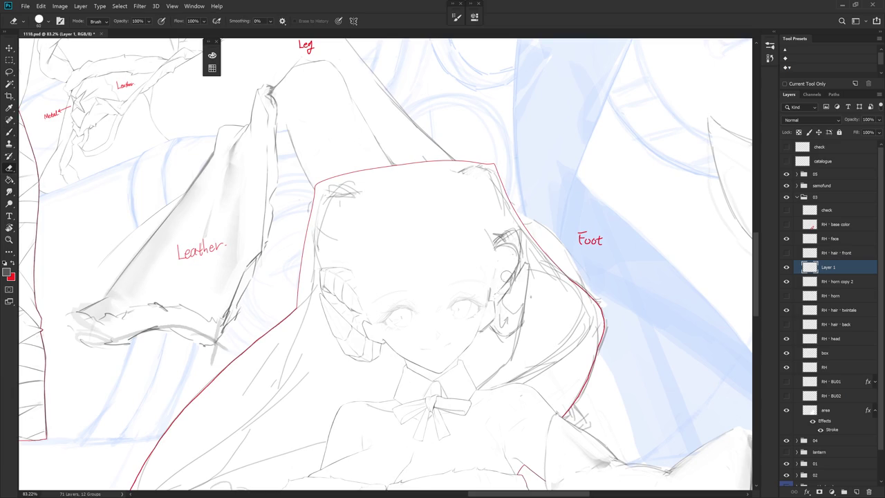
{"action": "key", "text": "b"}
{"action": "key", "text": "e"}
{"action": "left_click_drag", "start_coordinate": [504, 240], "coordinate": [516, 249]}
{"action": "key", "text": "b"}
{"action": "key", "text": "e"}
{"action": "key", "text": "b"}
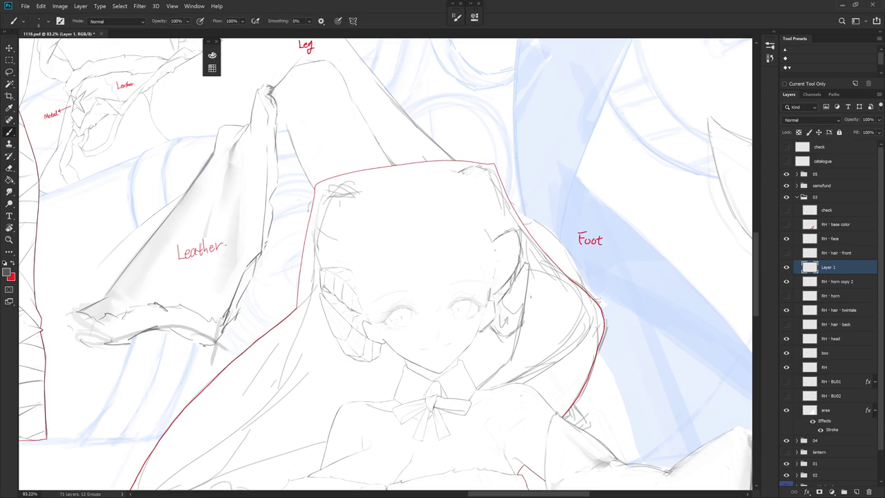
Add a short line to the right-side hair with quick eraser touch-ups
{"action": "key", "text": "e"}
{"action": "key", "text": "b"}
{"action": "left_click_drag", "start_coordinate": [495, 243], "coordinate": [506, 268]}
{"action": "key", "text": "e"}
{"action": "key", "text": "b"}
{"action": "key", "text": "e"}
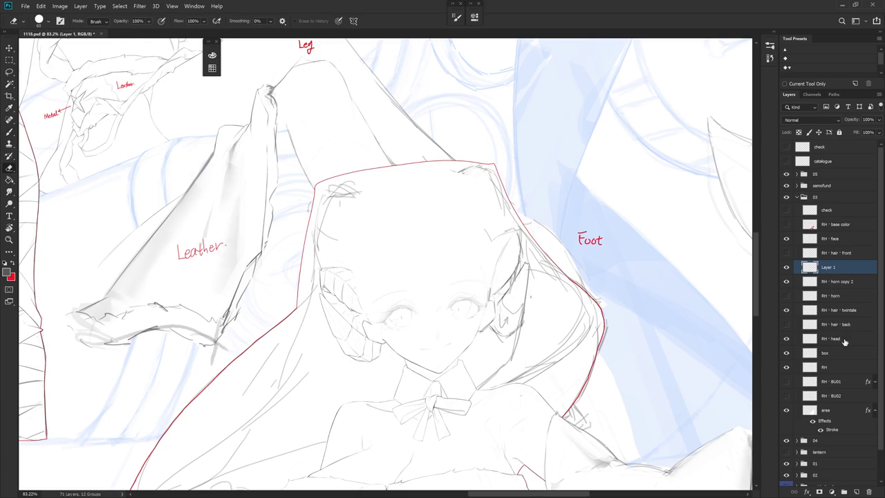
{"action": "left_click", "coordinate": [836, 339]}
{"action": "scroll", "coordinate": [561, 353], "scroll_direction": "up", "scroll_amount": 2}
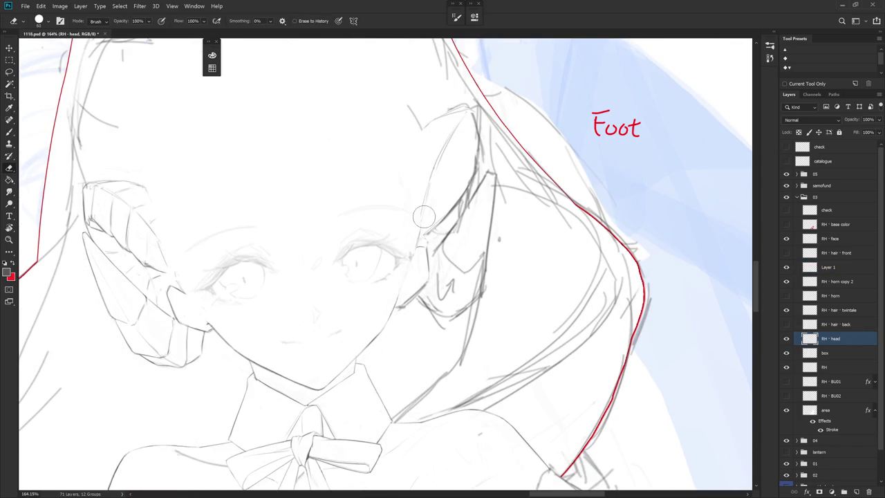
Lightly erase lines near the eye and draw a short line where the left horn meets the cheek
{"action": "left_click_drag", "start_coordinate": [411, 241], "coordinate": [409, 259]}
{"action": "scroll", "coordinate": [513, 298], "scroll_direction": "down", "scroll_amount": 2}
{"action": "key", "text": "b"}
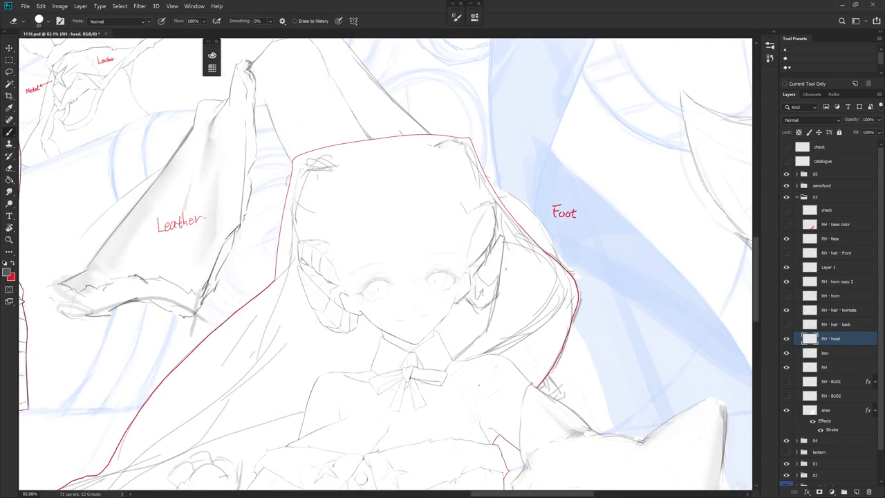
{"action": "scroll", "coordinate": [349, 314], "scroll_direction": "up", "scroll_amount": 2}
{"action": "key", "text": "e"}
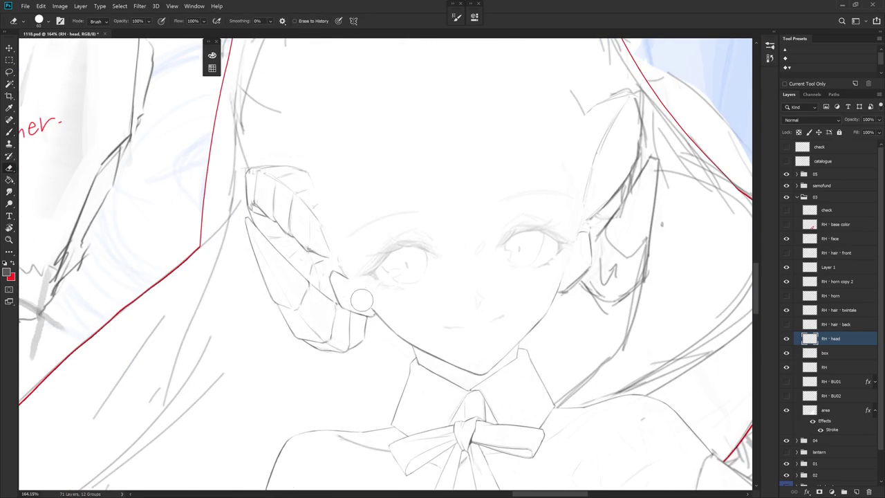
{"action": "scroll", "coordinate": [443, 283], "scroll_direction": "down", "scroll_amount": 1}
{"action": "key", "text": "b"}
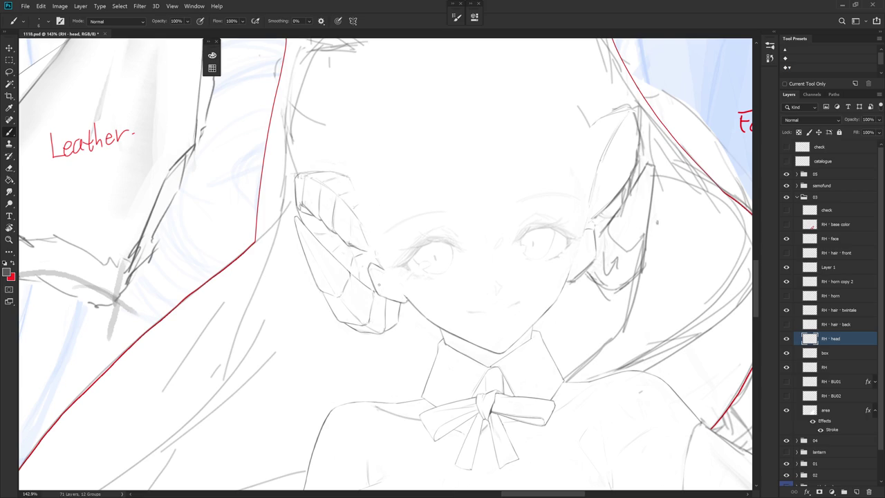
{"action": "left_click_drag", "start_coordinate": [374, 275], "coordinate": [382, 290]}
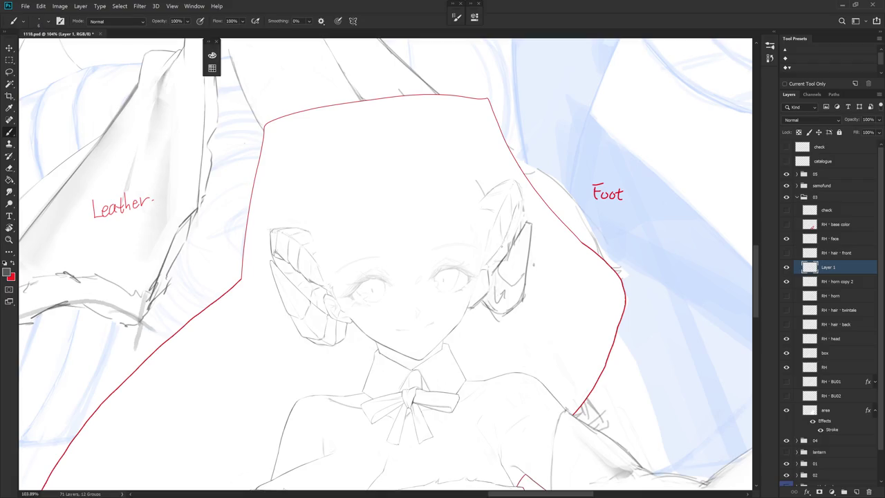
{"action": "key", "text": "e"}
{"action": "key", "text": "b"}
{"action": "key", "text": "e"}
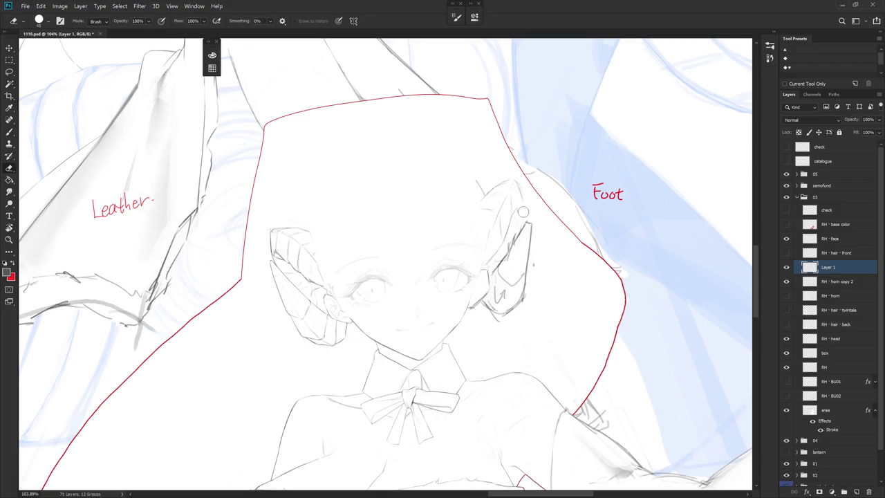
{"action": "key", "text": "b"}
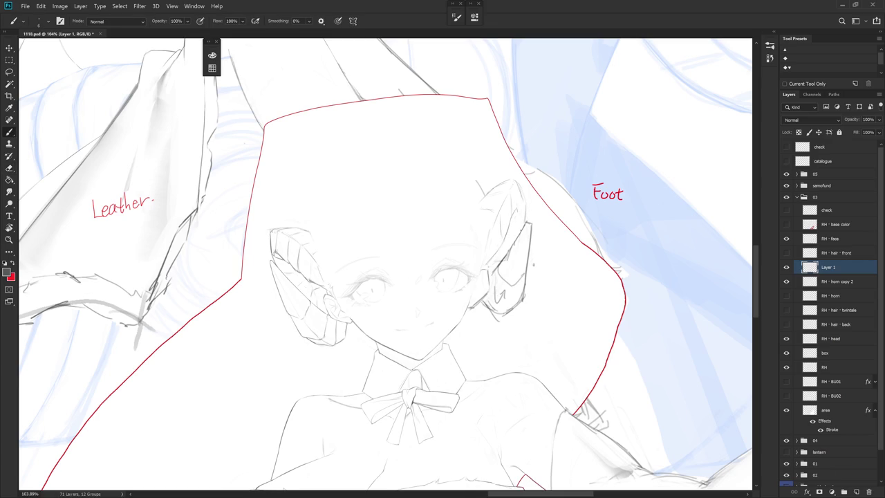
{"action": "key", "text": "e"}
{"action": "key", "text": "b"}
{"action": "key", "text": "e"}
{"action": "key", "text": "b"}
{"action": "key", "text": "e"}
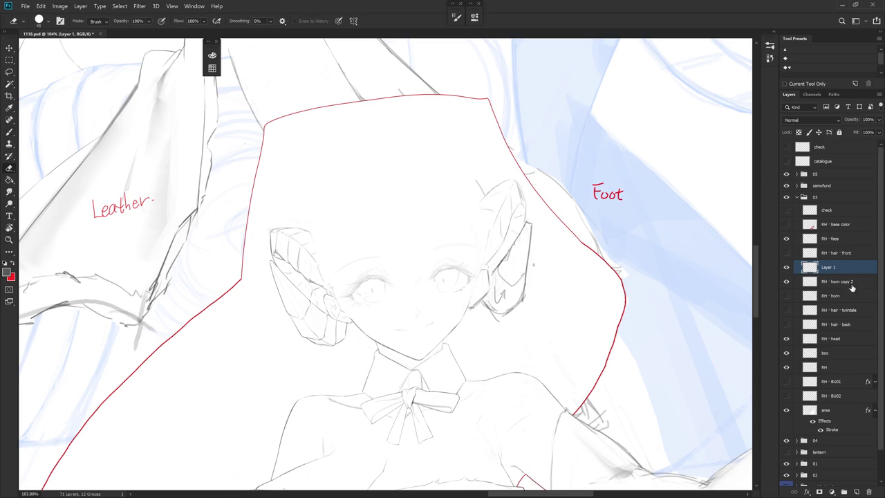
{"action": "left_click", "coordinate": [846, 282]}
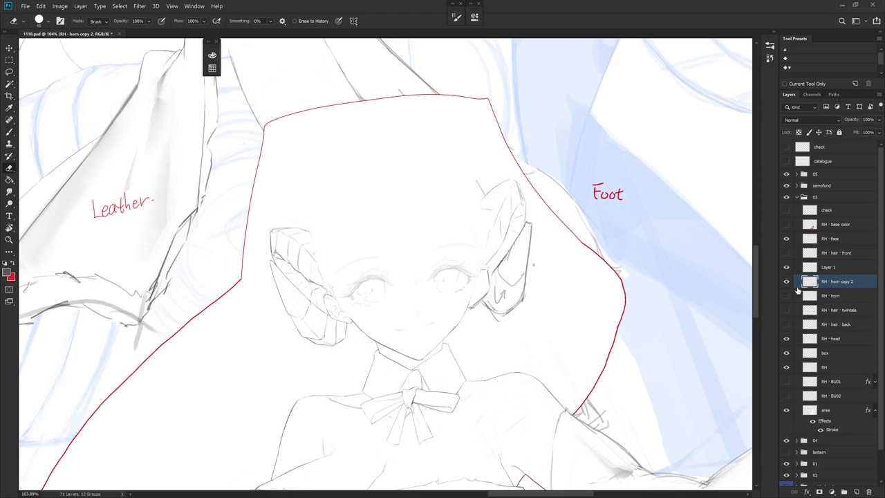
Hide both horn layers and lasso-select the face edge on RH - head for erasing
{"action": "left_click_drag", "start_coordinate": [786, 281], "coordinate": [786, 267]}
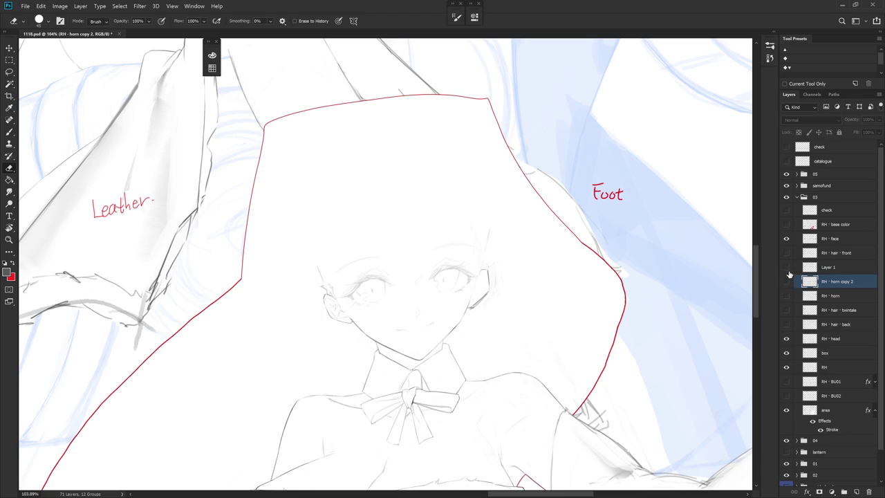
{"action": "left_click", "coordinate": [847, 340]}
{"action": "key", "text": "l"}
{"action": "mouse_move", "coordinate": [487, 255]}
{"action": "left_mouse_down"}
{"action": "mouse_move", "coordinate": [494, 292]}
{"action": "mouse_move", "coordinate": [480, 306]}
{"action": "left_mouse_up"}
{"action": "key", "text": "e"}
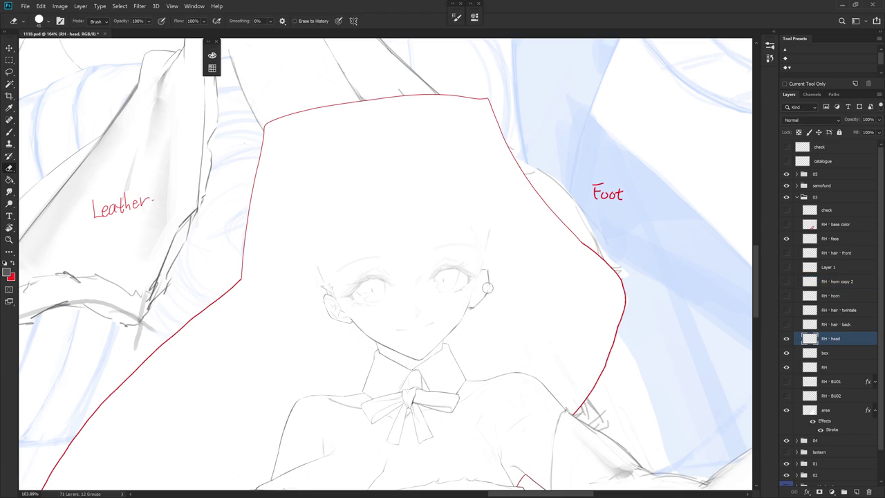
{"action": "key", "text": "b"}
{"action": "key", "text": "e"}
{"action": "key", "text": "b"}
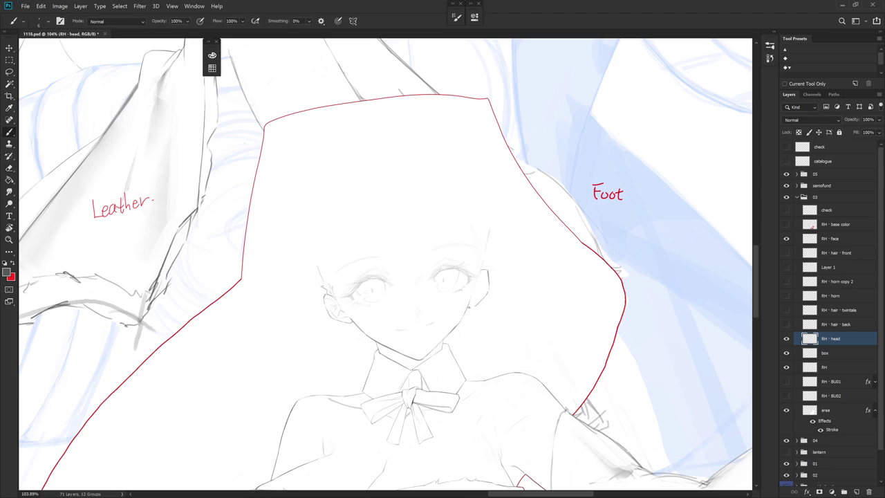
Draw a short jaw line near the ear and add small strokes beside the ear
{"action": "left_click_drag", "start_coordinate": [480, 302], "coordinate": [471, 309]}
{"action": "key", "text": "b"}
{"action": "left_click_drag", "start_coordinate": [484, 260], "coordinate": [482, 270]}
{"action": "left_click_drag", "start_coordinate": [484, 269], "coordinate": [484, 274]}
{"action": "key", "text": "e"}
{"action": "key", "text": "b"}
Touch up the small mark near the ear, alternating eraser and brush
{"action": "key", "text": "e"}
{"action": "key", "text": "b"}
{"action": "key", "text": "e"}
{"action": "key", "text": "b"}
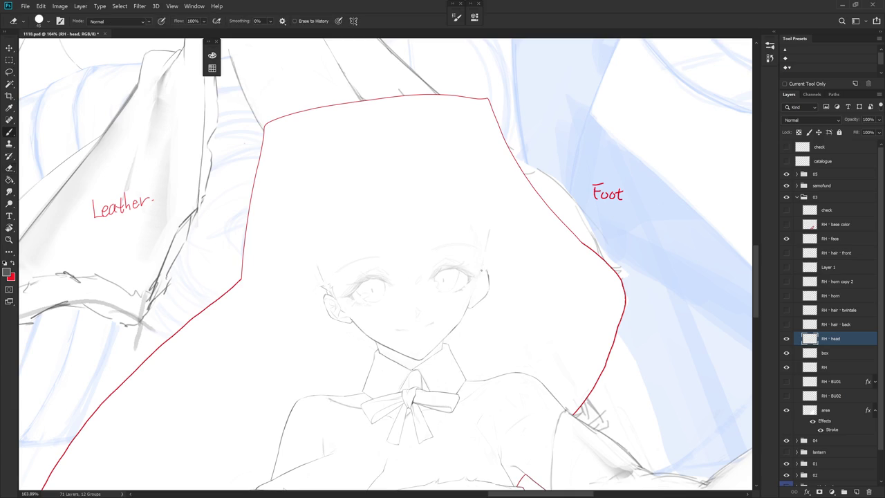
{"action": "key", "text": "e"}
{"action": "left_click_drag", "start_coordinate": [485, 266], "coordinate": [486, 275]}
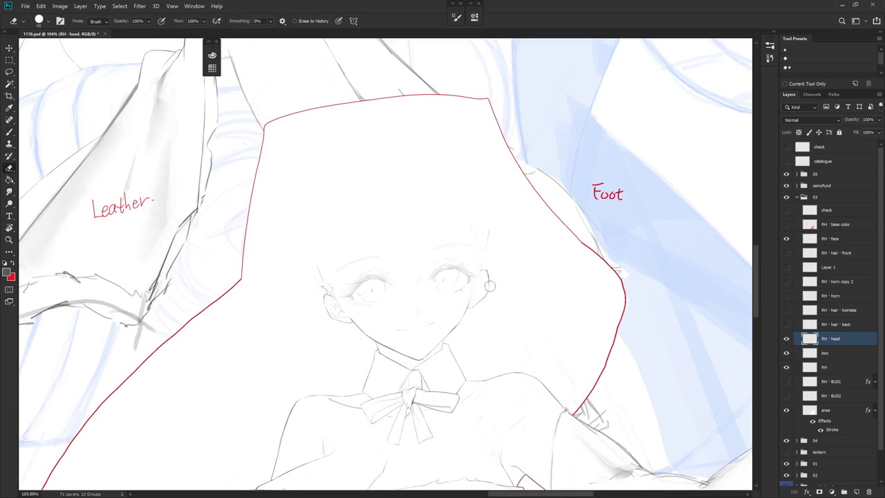
{"action": "key", "text": "b"}
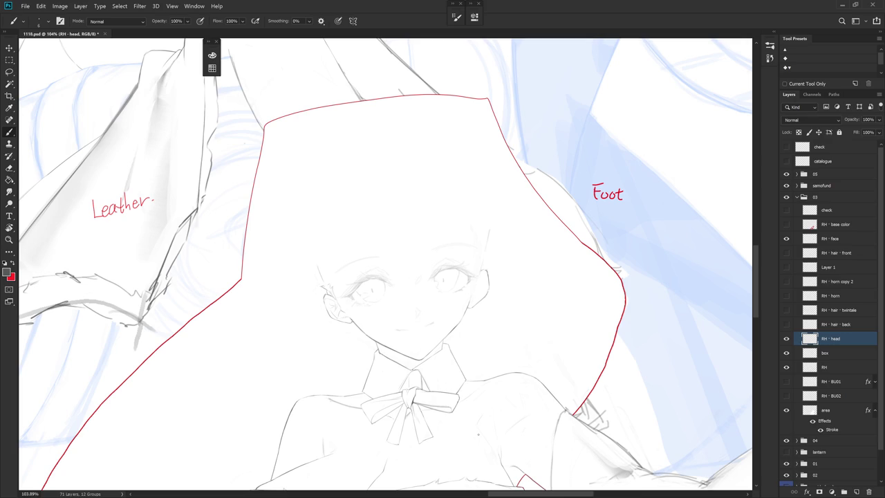
Redraw the jaw line below the ear, tilting the view 20° and back upright
{"action": "scroll", "coordinate": [484, 359], "scroll_direction": "up", "scroll_amount": 5}
{"action": "key", "text": "e"}
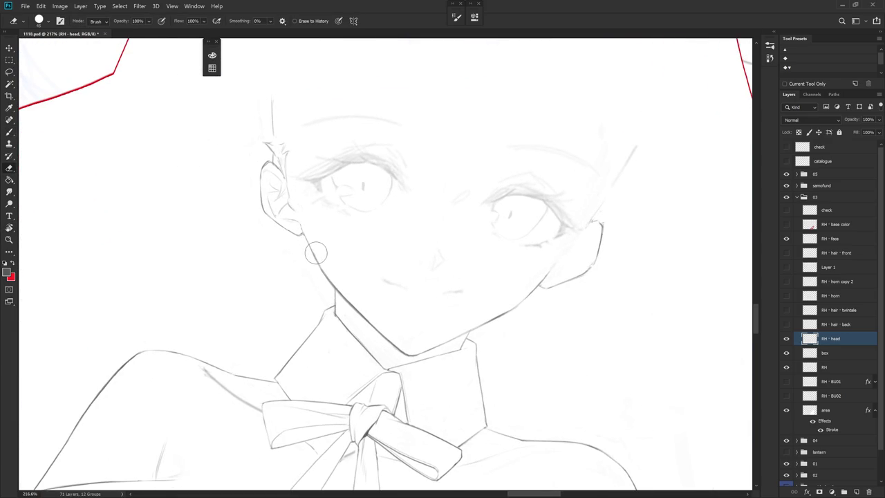
{"action": "key", "text": "b"}
{"action": "left_click_drag", "start_coordinate": [304, 228], "coordinate": [317, 266]}
{"action": "key", "text": "4"}
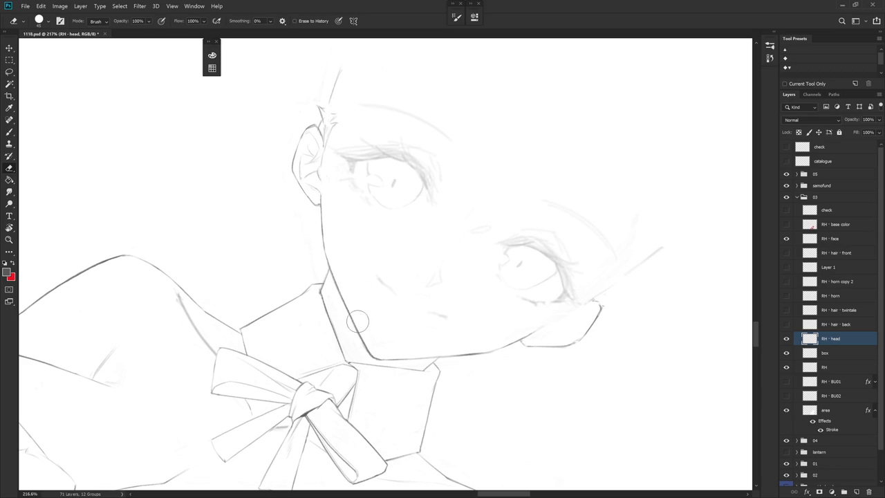
{"action": "key", "text": "b"}
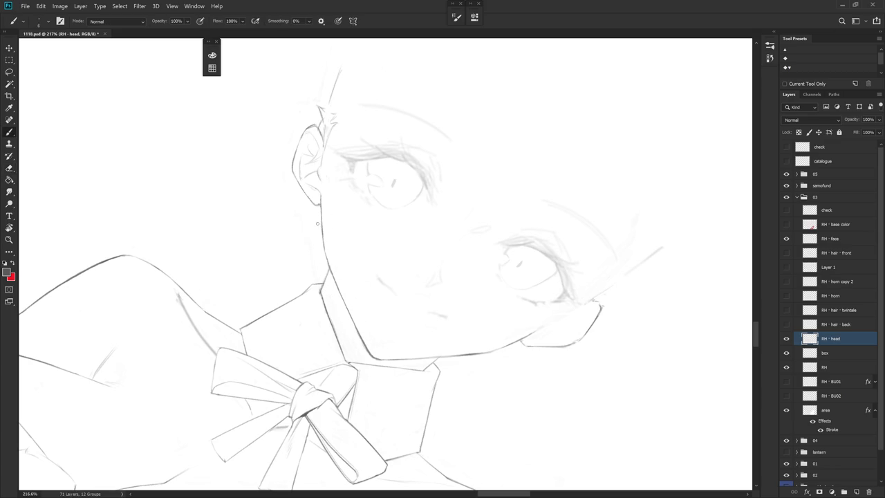
{"action": "key", "text": "e"}
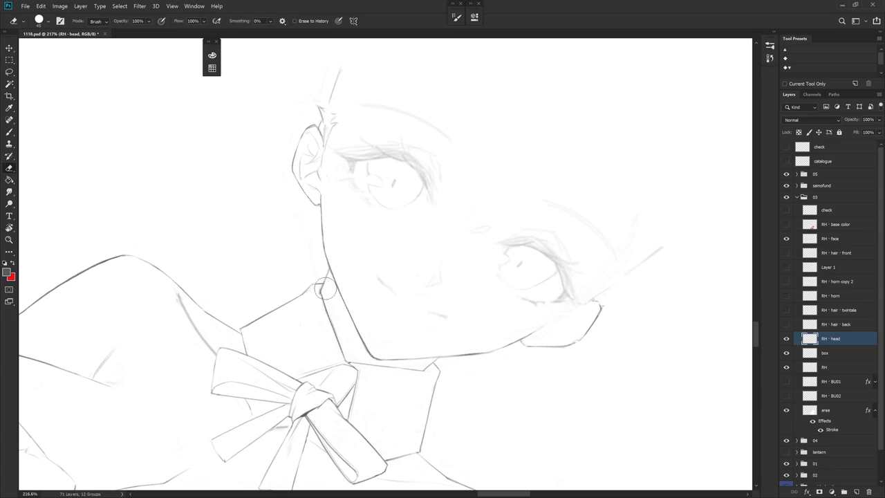
{"action": "key", "text": "Escape"}
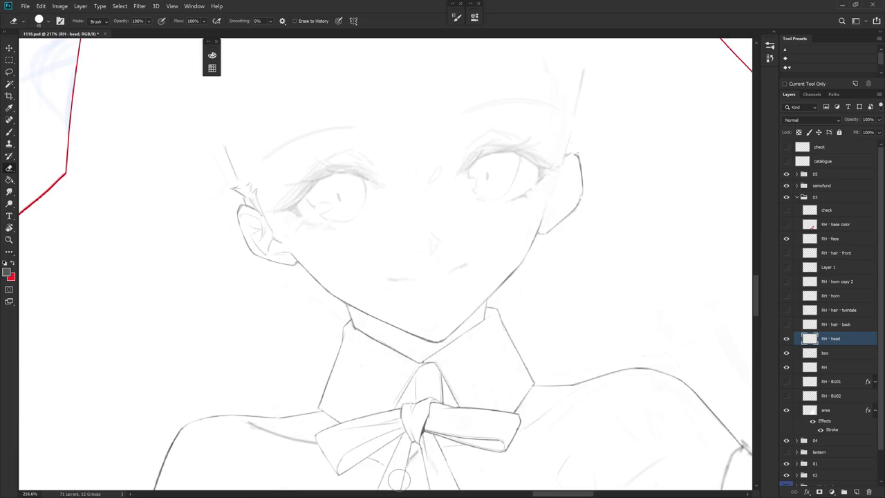
On the RH layer, trim and retouch the neck lines above the collar with a smaller eraser
{"action": "left_click", "coordinate": [833, 367]}
{"action": "left_click_drag", "start_coordinate": [598, 375], "coordinate": [316, 283]}
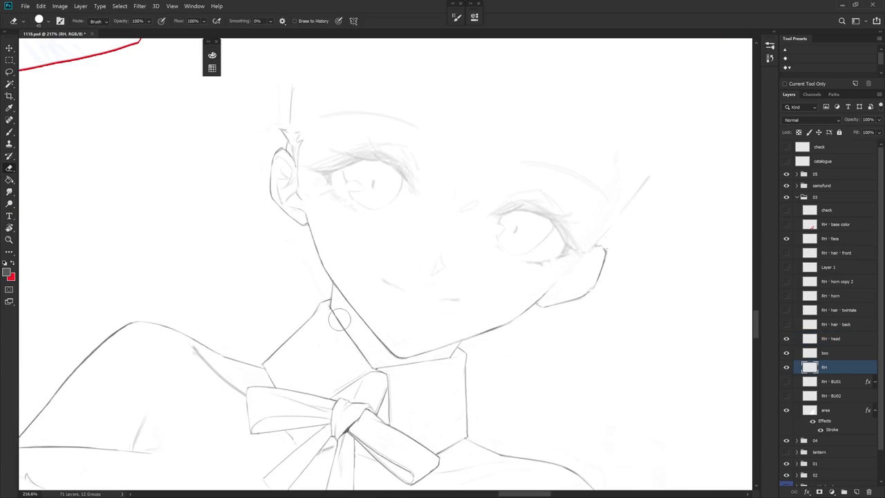
{"action": "key", "text": "b"}
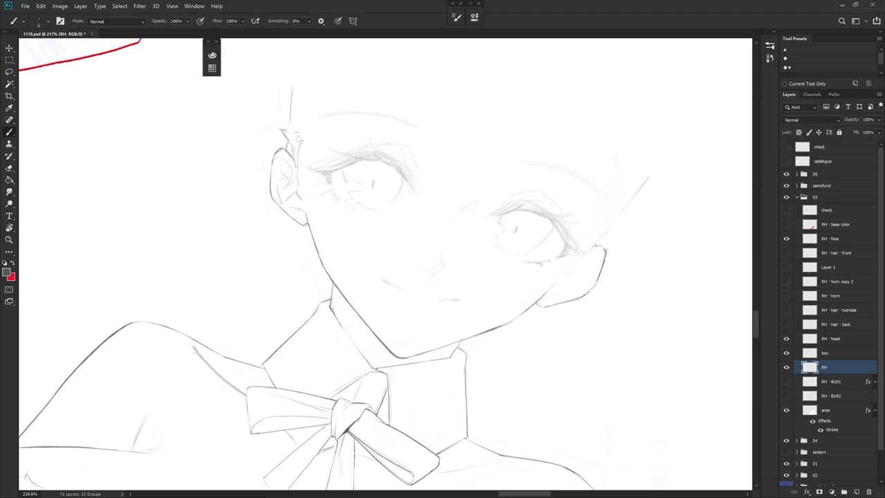
{"action": "key", "text": "e"}
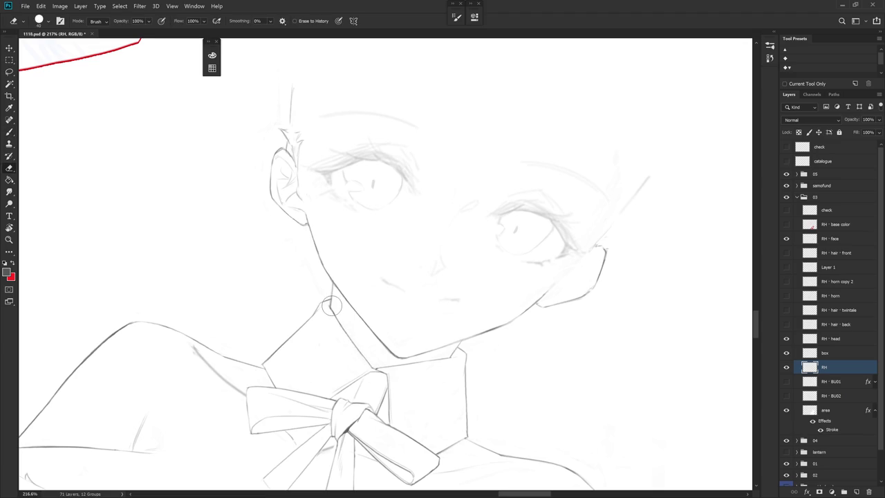
{"action": "key", "text": "bracketleft"}
{"action": "key", "text": "bracketleft"}
{"action": "key", "text": "b"}
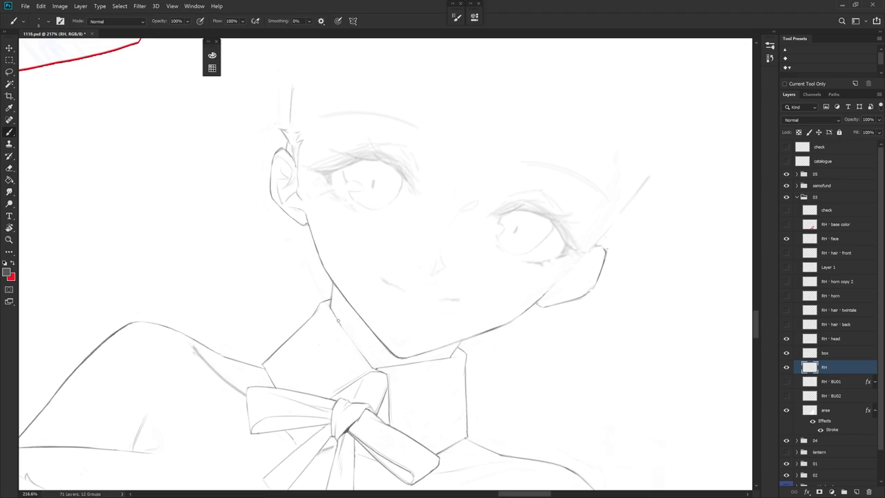
{"action": "key", "text": "r"}
{"action": "left_click_drag", "start_coordinate": [371, 365], "coordinate": [343, 295]}
{"action": "key", "text": "e"}
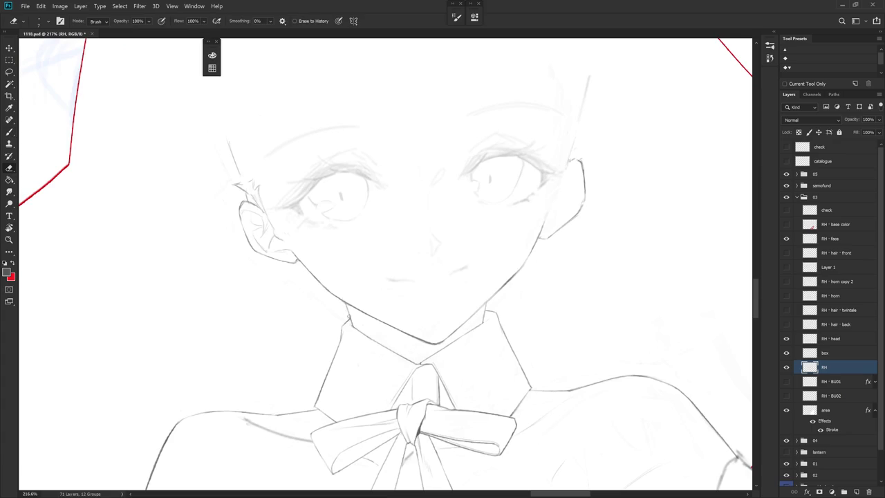
{"action": "scroll", "coordinate": [360, 315], "scroll_direction": "down", "scroll_amount": 2}
{"action": "key", "text": "b"}
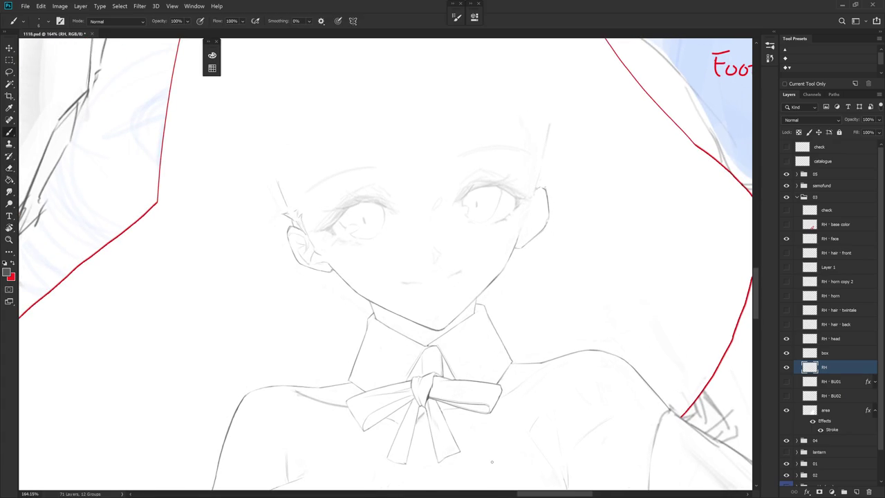
Toggle the back-hair and twintail layers, then show the RH - horn layer and make it active
{"action": "left_click", "coordinate": [786, 324]}
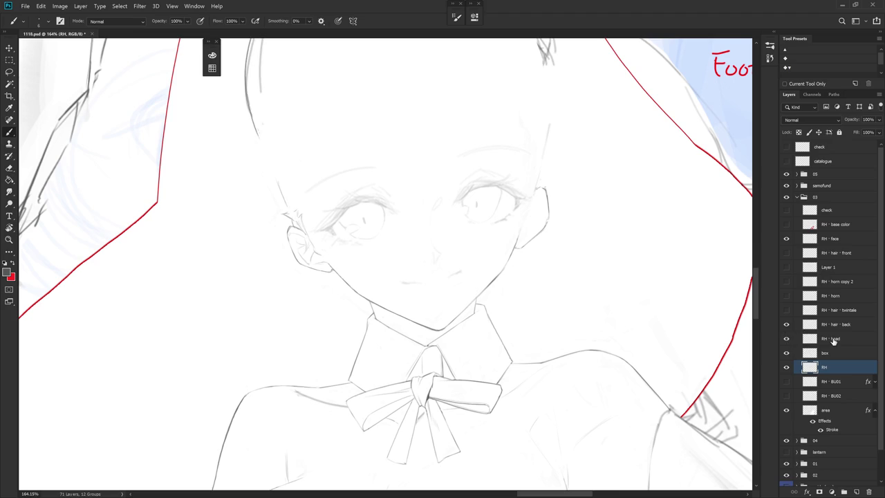
{"action": "left_click", "coordinate": [786, 324]}
{"action": "left_click", "coordinate": [786, 310]}
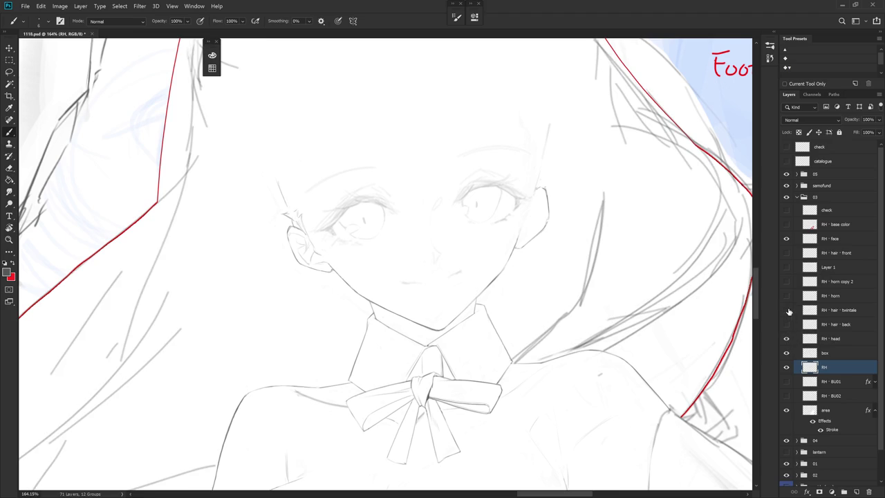
{"action": "left_click", "coordinate": [786, 310]}
{"action": "left_click", "coordinate": [786, 295]}
{"action": "left_click", "coordinate": [830, 295]}
{"action": "left_click_drag", "start_coordinate": [566, 322], "coordinate": [528, 389]}
Hide the RH - horn sketch and compare the RH - horn copy 2 and Layer 1 horns
{"action": "left_click", "coordinate": [786, 295]}
{"action": "left_click", "coordinate": [786, 281]}
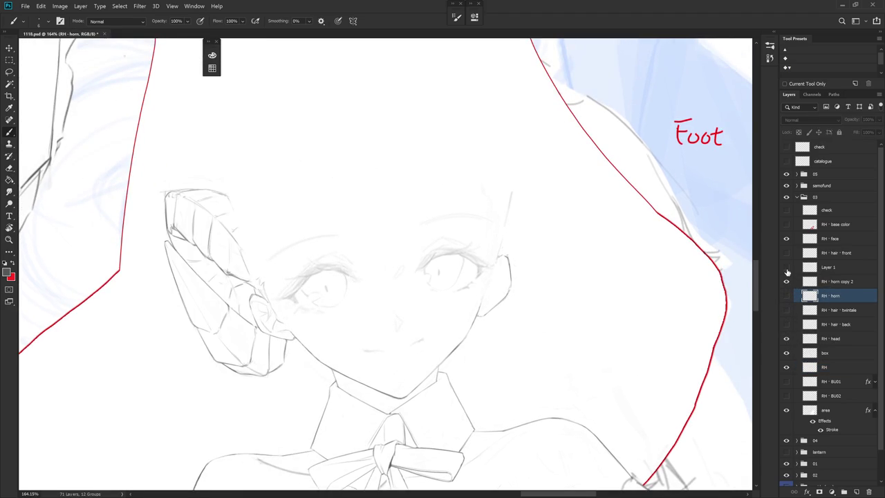
{"action": "left_click", "coordinate": [785, 268]}
{"action": "left_click", "coordinate": [841, 282]}
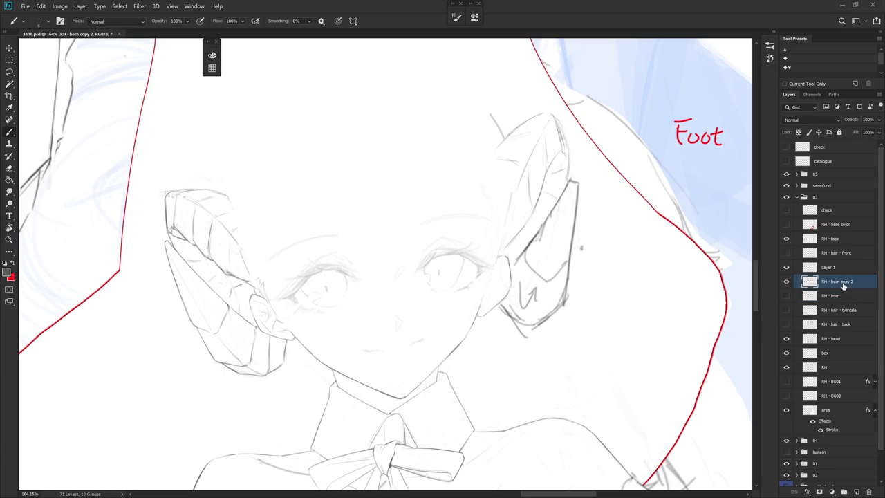
{"action": "scroll", "coordinate": [561, 306], "scroll_direction": "down", "scroll_amount": 5}
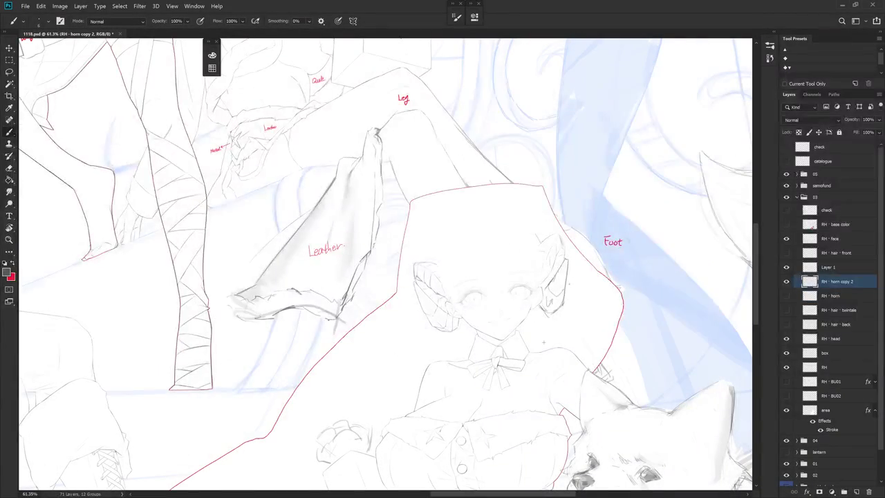
{"action": "scroll", "coordinate": [567, 321], "scroll_direction": "up", "scroll_amount": 2}
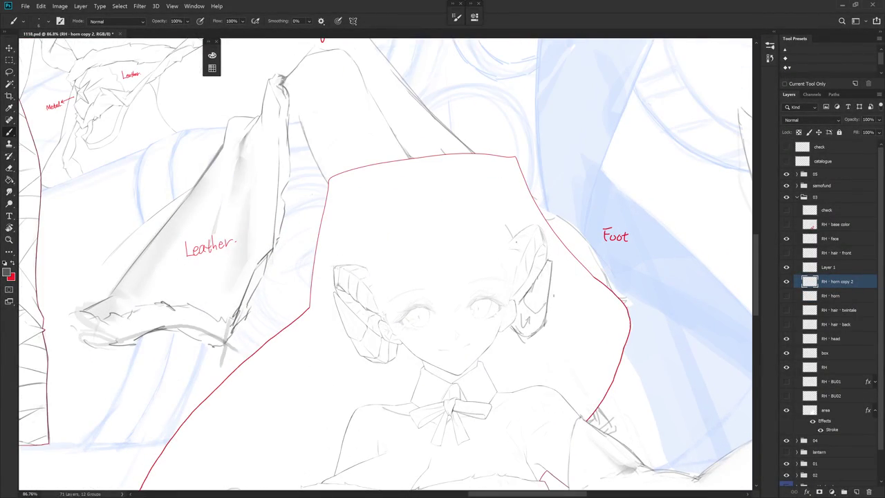
{"action": "key", "text": "e"}
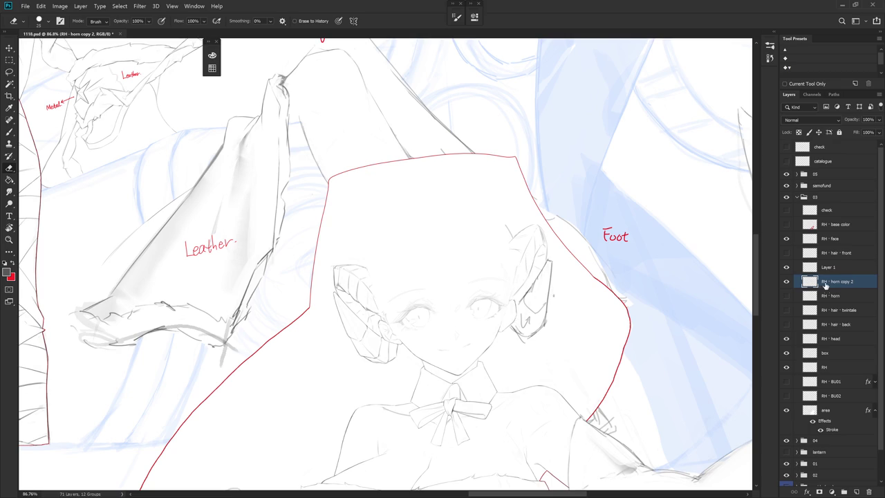
{"action": "left_click", "coordinate": [786, 266]}
{"action": "left_click", "coordinate": [786, 267]}
{"action": "left_click", "coordinate": [812, 268]}
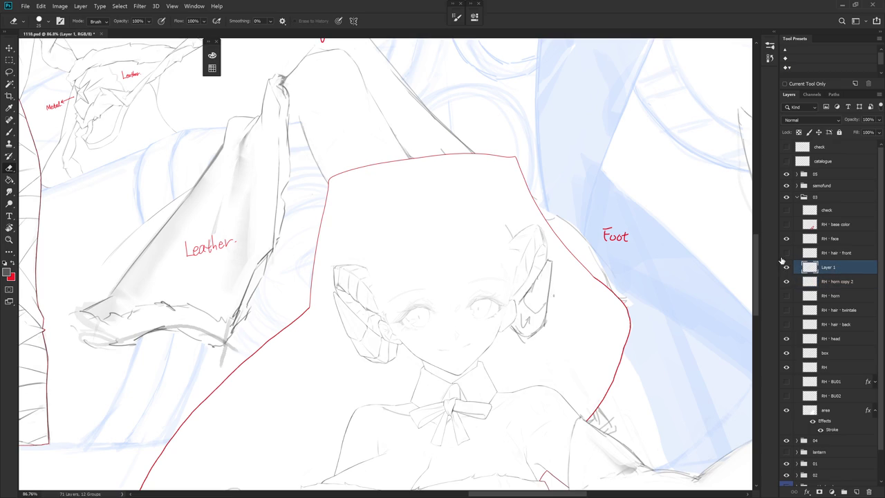
Erase the stray sketch lines beside the ear on the Layer 1 horn
{"action": "key", "text": "b"}
{"action": "key", "text": "e"}
{"action": "key", "text": "b"}
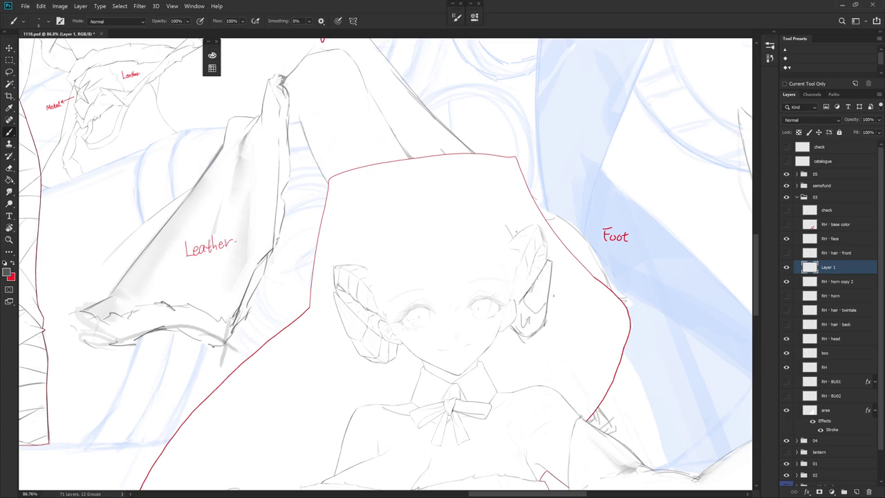
{"action": "key", "text": "e"}
{"action": "left_click_drag", "start_coordinate": [520, 237], "coordinate": [525, 228]}
{"action": "key", "text": "b"}
{"action": "key", "text": "e"}
{"action": "left_click_drag", "start_coordinate": [506, 246], "coordinate": [516, 237]}
{"action": "key", "text": "b"}
On RH - head, lasso and delete the stray lines beside the right ear
{"action": "left_click_drag", "start_coordinate": [568, 365], "coordinate": [523, 362]}
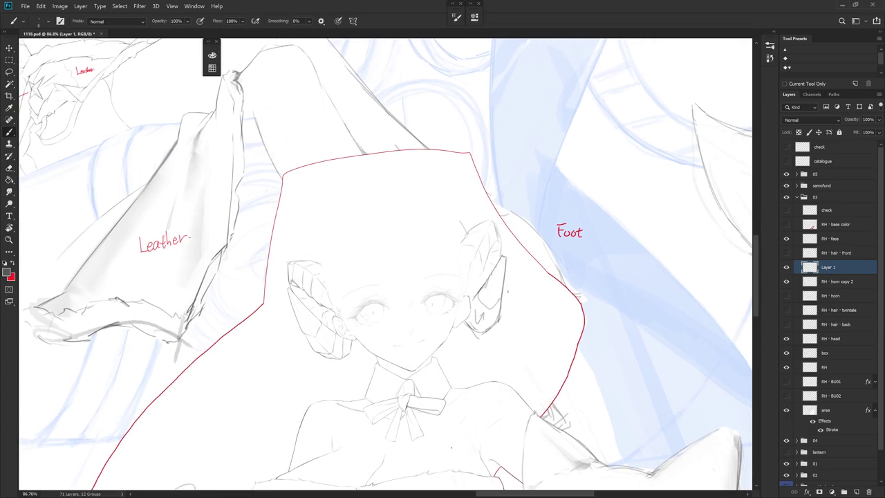
{"action": "left_click", "coordinate": [838, 339]}
{"action": "key", "text": "l"}
{"action": "mouse_move", "coordinate": [450, 240]}
{"action": "left_mouse_down"}
{"action": "mouse_move", "coordinate": [474, 287]}
{"action": "mouse_move", "coordinate": [474, 247]}
{"action": "left_mouse_up"}
{"action": "key", "text": "Delete"}
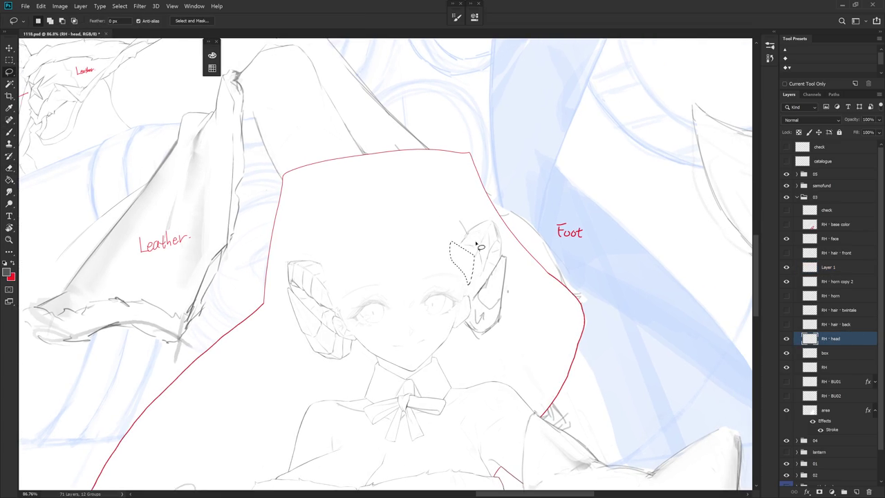
{"action": "key", "text": "b"}
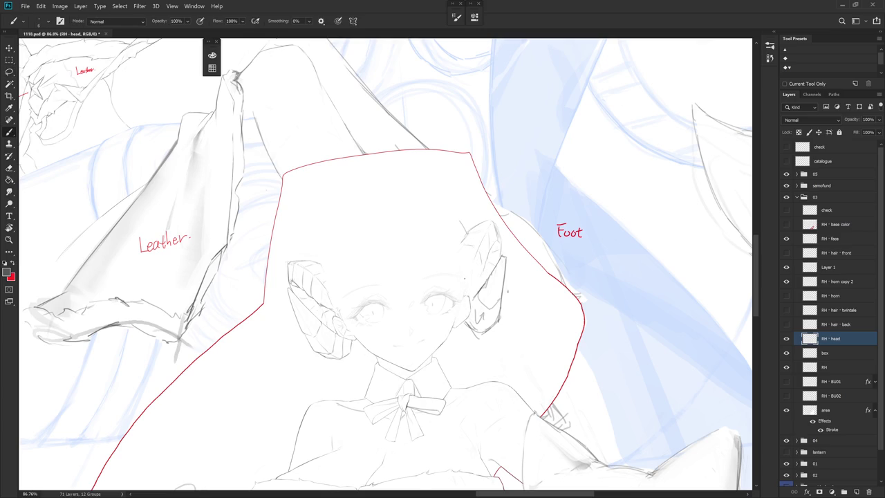
{"action": "key", "text": "e"}
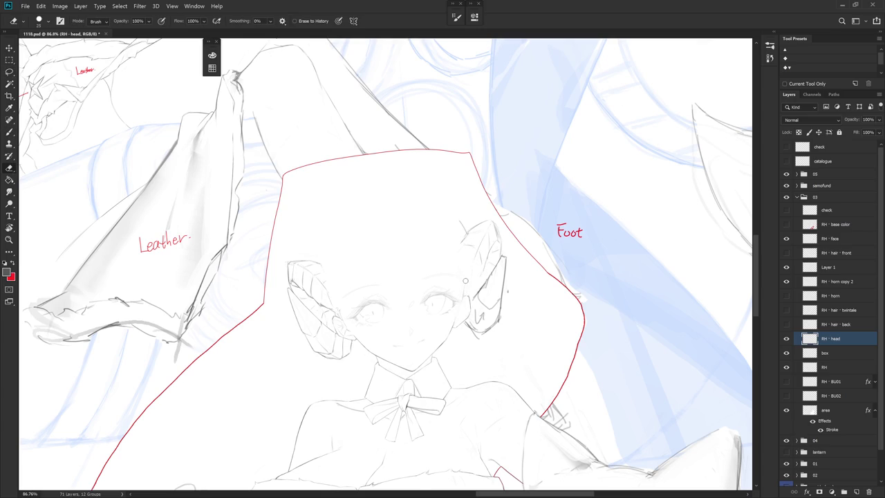
{"action": "key", "text": "b"}
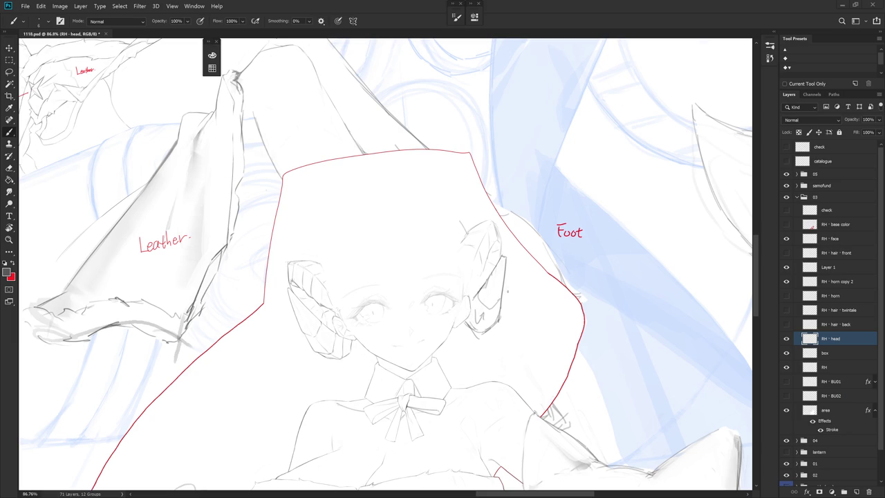
Hide the RH - head line art, check the horn layers, and make Layer 1 active
{"action": "scroll", "coordinate": [467, 227], "scroll_direction": "up", "scroll_amount": 3}
{"action": "scroll", "coordinate": [467, 227], "scroll_direction": "up", "scroll_amount": 2}
{"action": "key", "text": "e"}
{"action": "key", "text": "b"}
{"action": "key", "text": "e"}
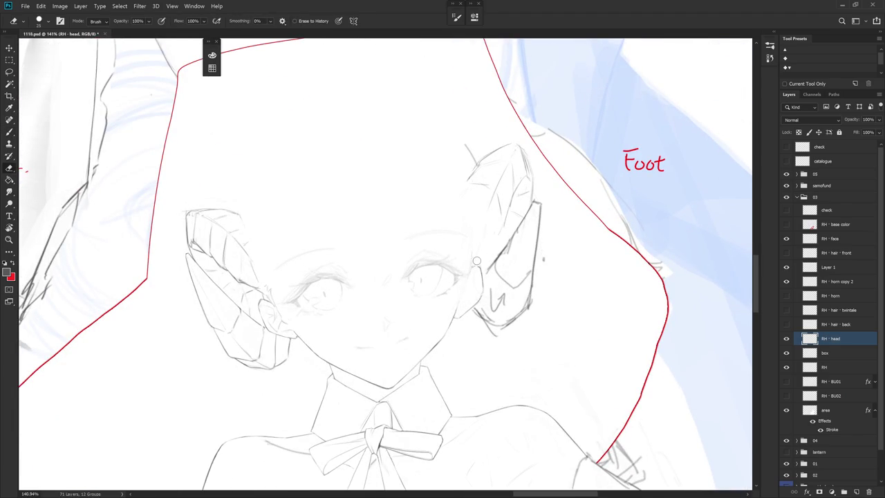
{"action": "left_click", "coordinate": [786, 339]}
{"action": "left_click", "coordinate": [786, 281]}
{"action": "left_click", "coordinate": [787, 282]}
{"action": "left_click", "coordinate": [786, 267]}
{"action": "left_click", "coordinate": [786, 267]}
{"action": "left_click", "coordinate": [839, 268]}
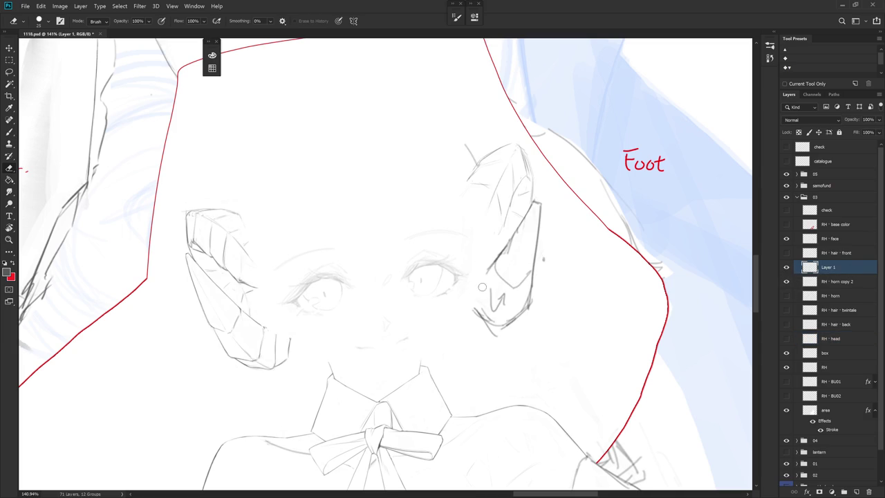
Lasso the lower right horn on Layer 1 and nudge it with a free transform
{"action": "scroll", "coordinate": [535, 322], "scroll_direction": "down", "scroll_amount": 3}
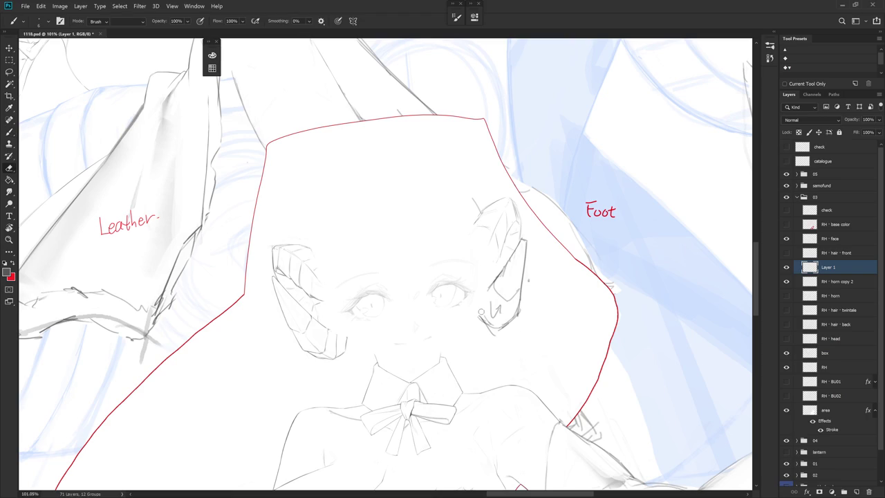
{"action": "key", "text": "l"}
{"action": "mouse_move", "coordinate": [528, 315]}
{"action": "left_mouse_down"}
{"action": "mouse_move", "coordinate": [525, 243]}
{"action": "mouse_move", "coordinate": [510, 340]}
{"action": "mouse_move", "coordinate": [518, 322]}
{"action": "left_mouse_up"}
{"action": "key", "text": "ctrl+t"}
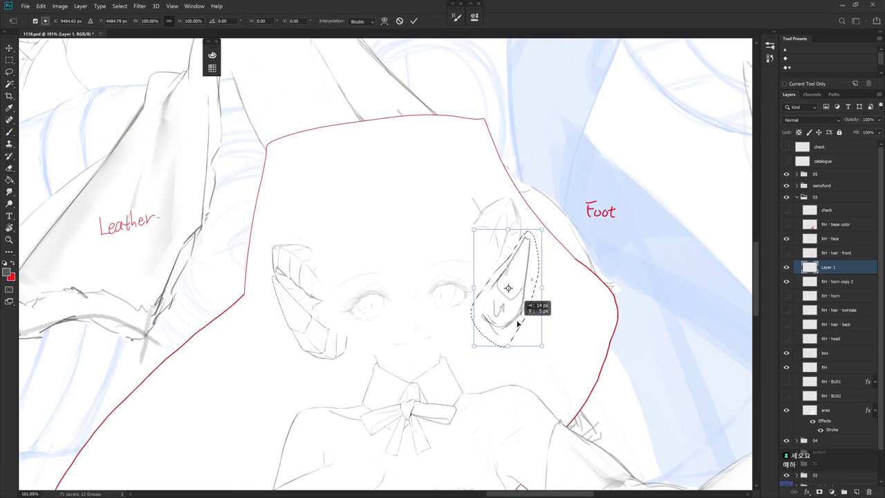
{"action": "key", "text": "Return"}
{"action": "key", "text": "ctrl+d"}
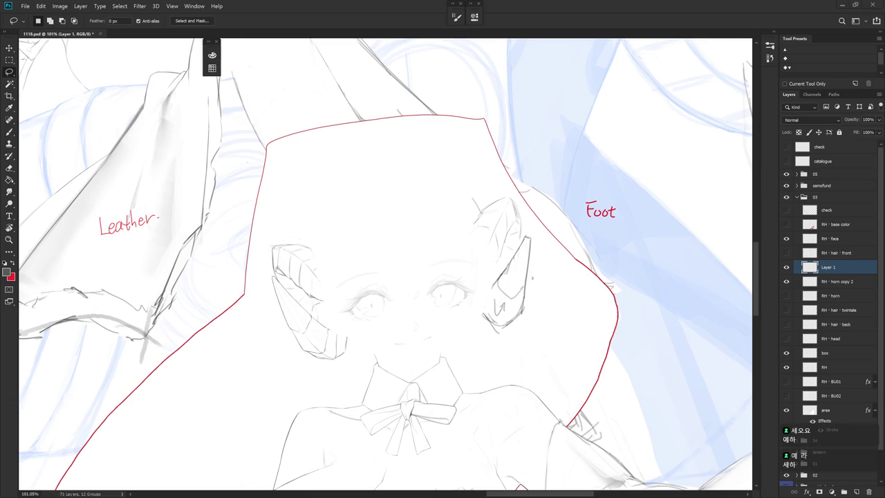
Show the RH - head line art again and erase the first curled marks beside the right ear
{"action": "left_click", "coordinate": [785, 296]}
{"action": "left_click", "coordinate": [786, 296]}
{"action": "left_click", "coordinate": [786, 339]}
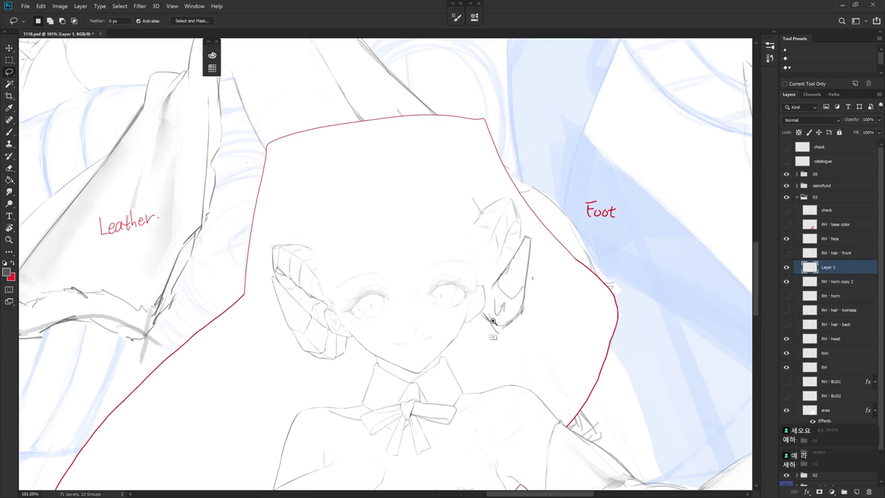
{"action": "scroll", "coordinate": [494, 338], "scroll_direction": "up", "scroll_amount": 2}
{"action": "key", "text": "e"}
{"action": "mouse_move", "coordinate": [488, 315]}
{"action": "left_mouse_down"}
{"action": "mouse_move", "coordinate": [499, 333]}
{"action": "mouse_move", "coordinate": [510, 298]}
{"action": "left_mouse_up"}
{"action": "key", "text": "b"}
Erase the remaining curled marks along the right horn's lower edge by the ear
{"action": "key", "text": "e"}
{"action": "key", "text": "b"}
{"action": "key", "text": "e"}
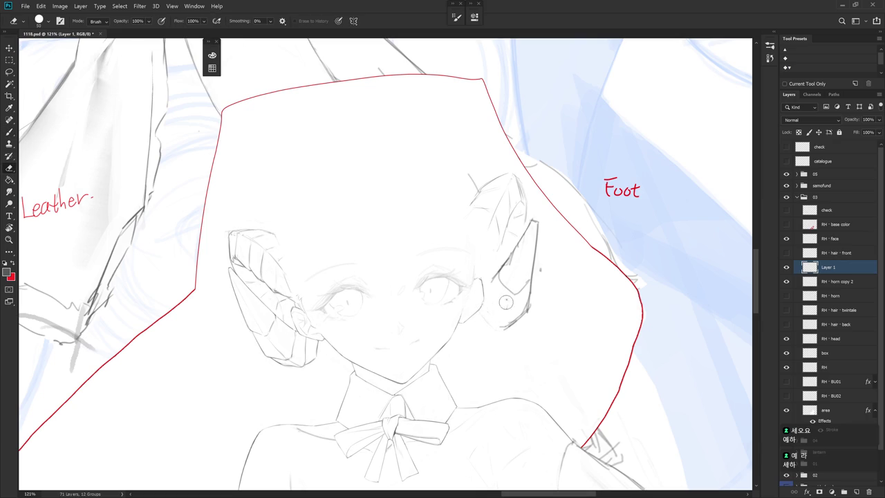
{"action": "key", "text": "b"}
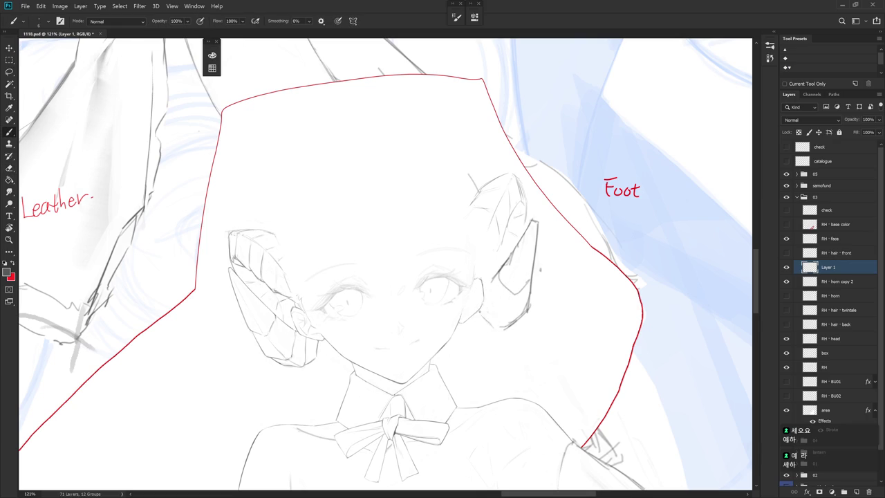
{"action": "key", "text": "e"}
{"action": "left_click_drag", "start_coordinate": [503, 324], "coordinate": [522, 311]}
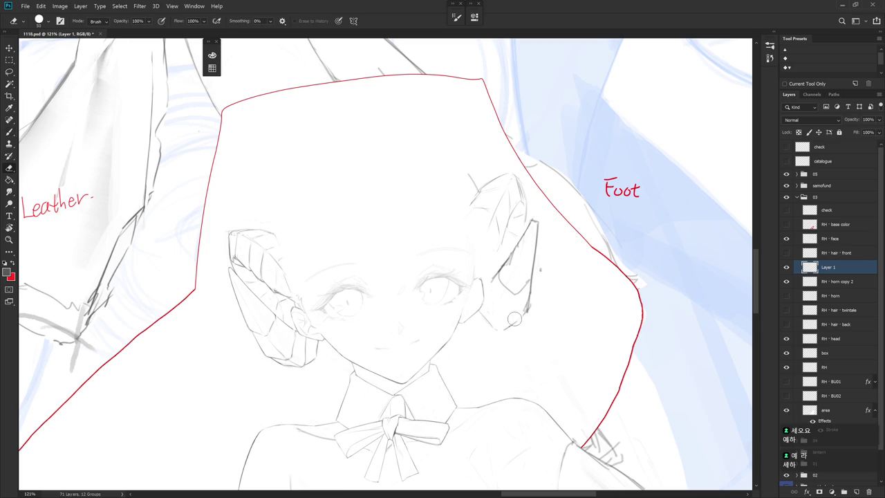
{"action": "key", "text": "b"}
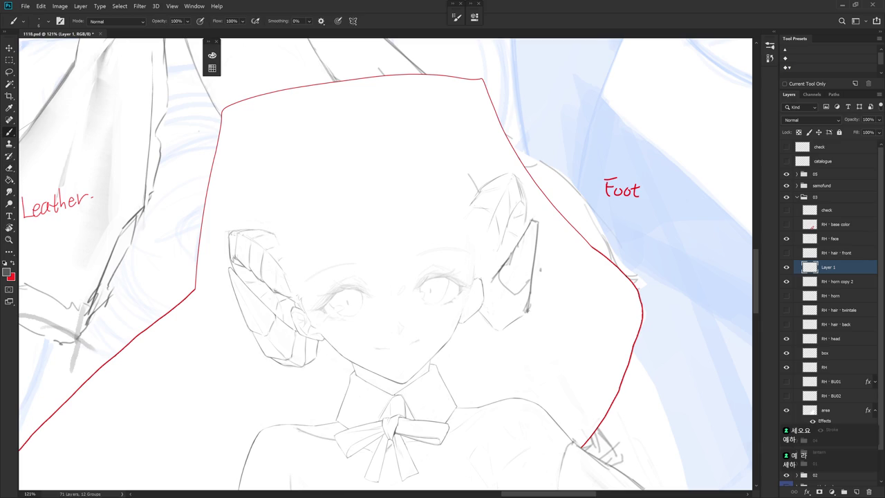
{"action": "key", "text": "e"}
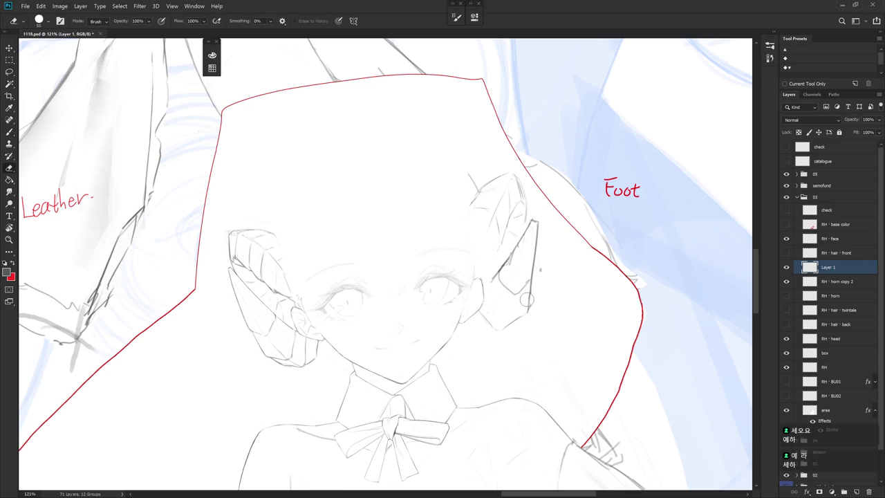
{"action": "key", "text": "b"}
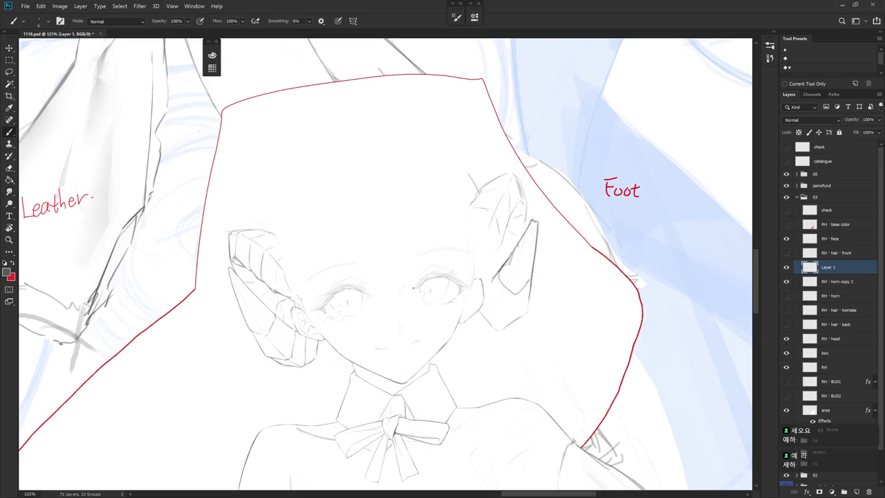
{"action": "key", "text": "e"}
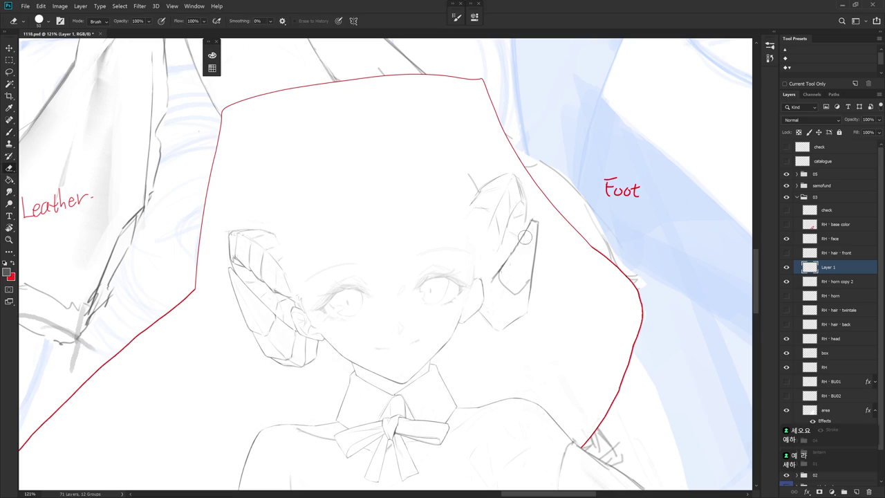
{"action": "key", "text": "b"}
{"action": "scroll", "coordinate": [562, 253], "scroll_direction": "down", "scroll_amount": 5}
{"action": "scroll", "coordinate": [553, 251], "scroll_direction": "up", "scroll_amount": 5}
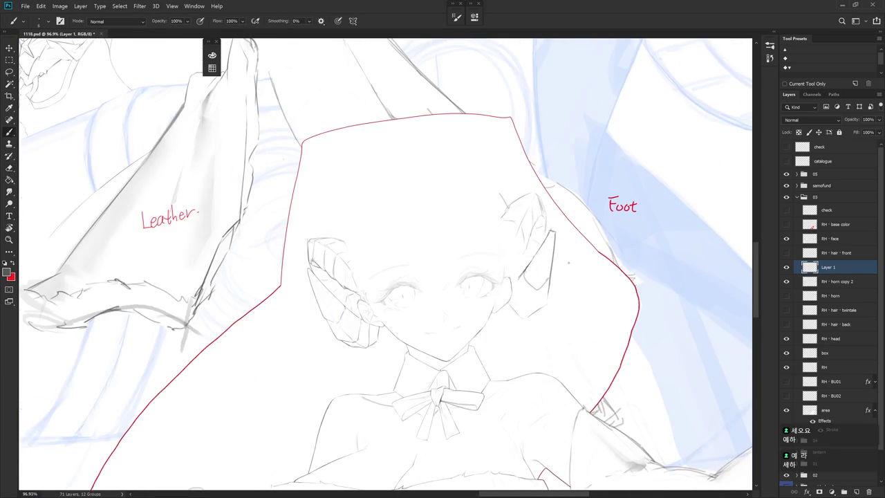
Duplicate RH - horn copy 2, flip it to -100% width, and rotate it onto the head's right side
{"action": "left_click", "coordinate": [842, 286]}
{"action": "key", "text": "ctrl+j"}
{"action": "key", "text": "ctrl+t"}
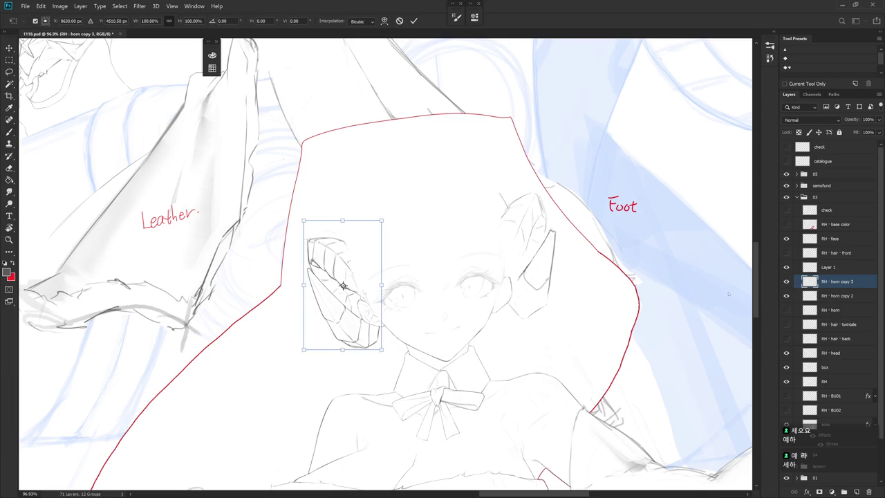
{"action": "left_click", "coordinate": [150, 21]}
{"action": "type", "text": "-100"}
{"action": "key", "text": "Return"}
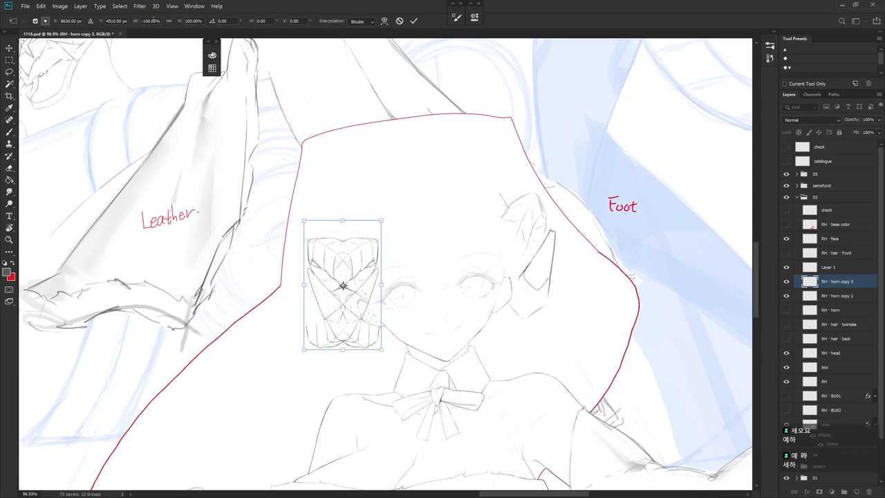
{"action": "left_click_drag", "start_coordinate": [342, 285], "coordinate": [541, 252]}
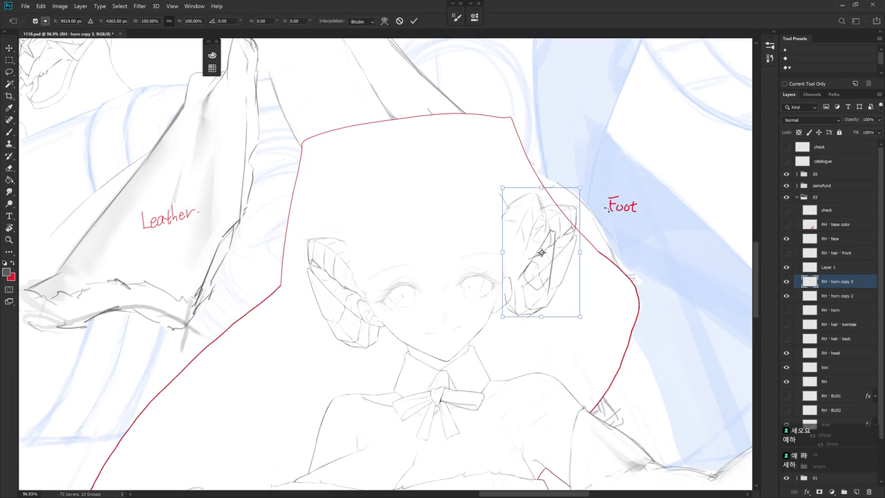
{"action": "left_click_drag", "start_coordinate": [582, 174], "coordinate": [573, 159]}
{"action": "mouse_move", "coordinate": [543, 253]}
{"action": "left_mouse_down"}
{"action": "mouse_move", "coordinate": [550, 282]}
{"action": "mouse_move", "coordinate": [599, 291]}
{"action": "left_mouse_up"}
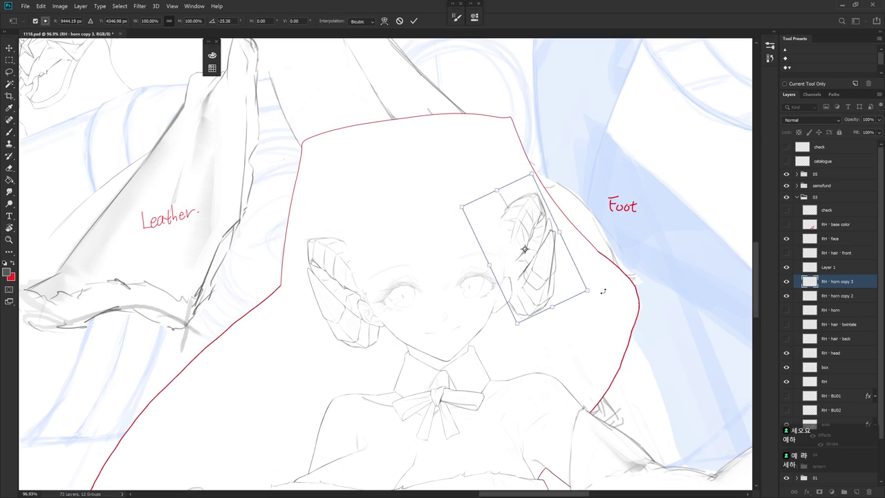
{"action": "key", "text": "Return"}
Compare RH - horn copy 3, shift it slightly left toward the head, and keep it unmerged
{"action": "left_click", "coordinate": [786, 282]}
{"action": "left_click", "coordinate": [785, 281]}
{"action": "left_click", "coordinate": [786, 282]}
{"action": "left_click", "coordinate": [786, 282]}
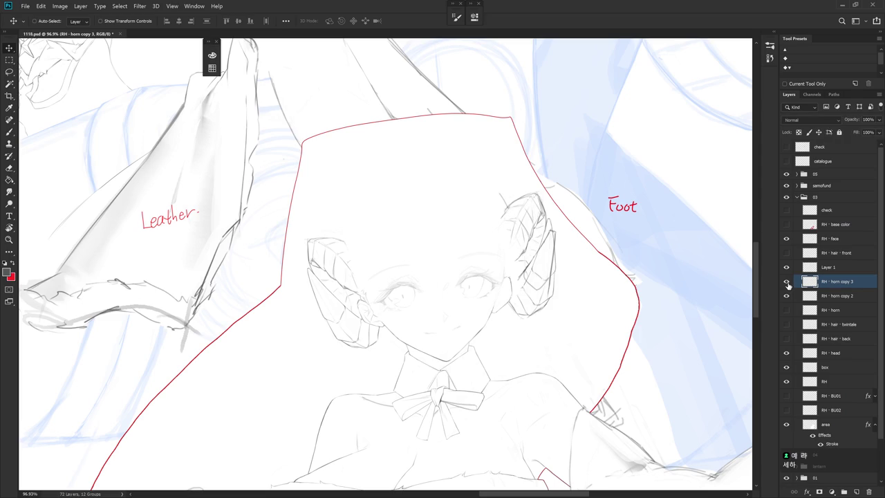
{"action": "left_click_drag", "start_coordinate": [565, 304], "coordinate": [542, 303]}
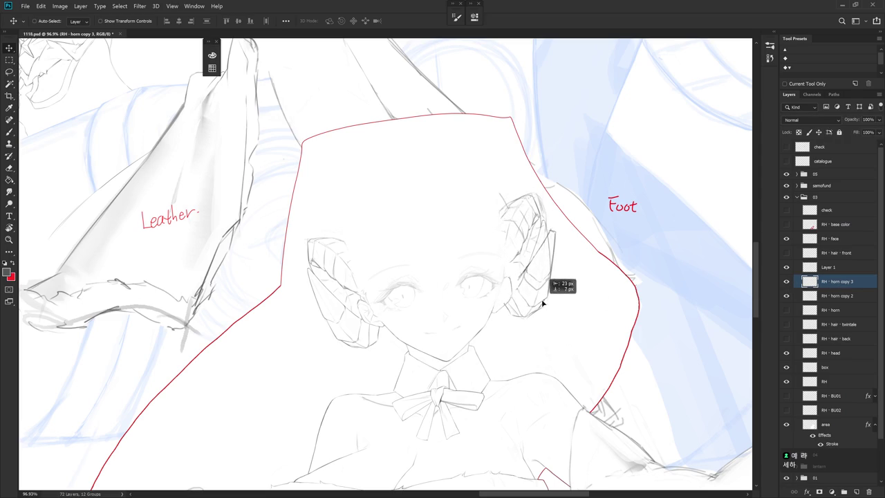
{"action": "left_click", "coordinate": [797, 297]}
{"action": "key", "text": "ctrl+e"}
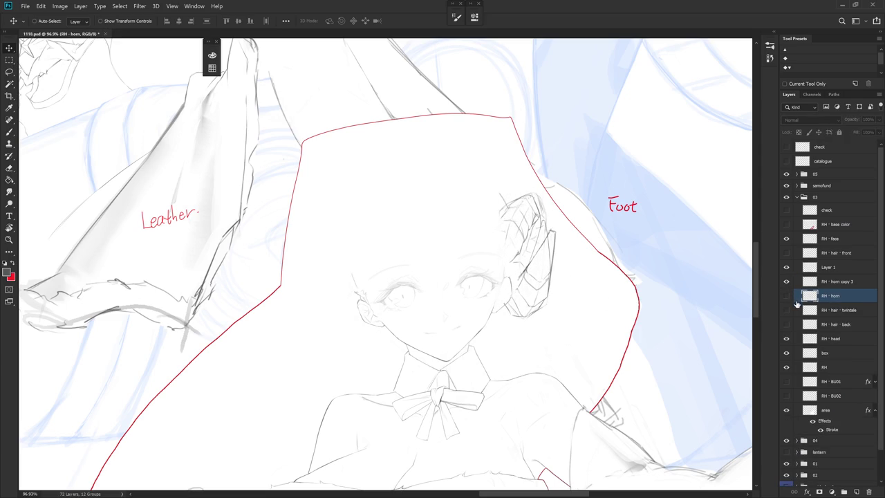
{"action": "key", "text": "ctrl+z"}
{"action": "left_click", "coordinate": [812, 270]}
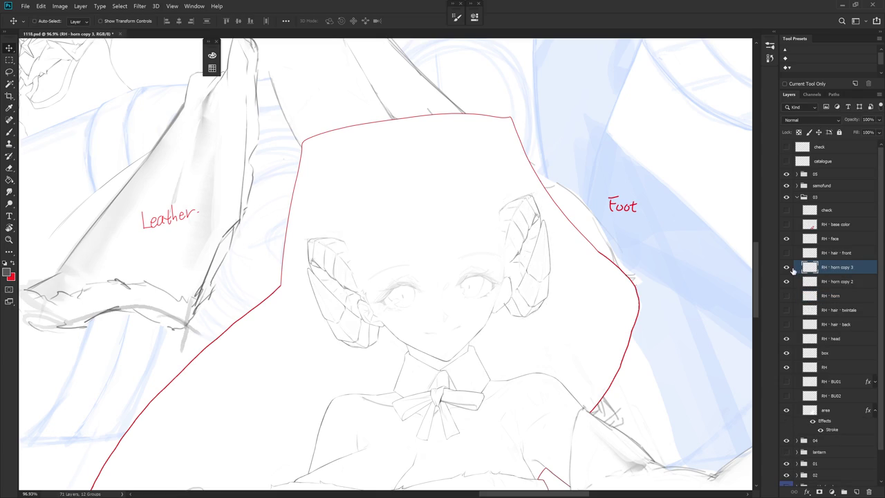
Touch up the upper part of the mirrored right horn with Brush and Eraser strokes
{"action": "key", "text": "e"}
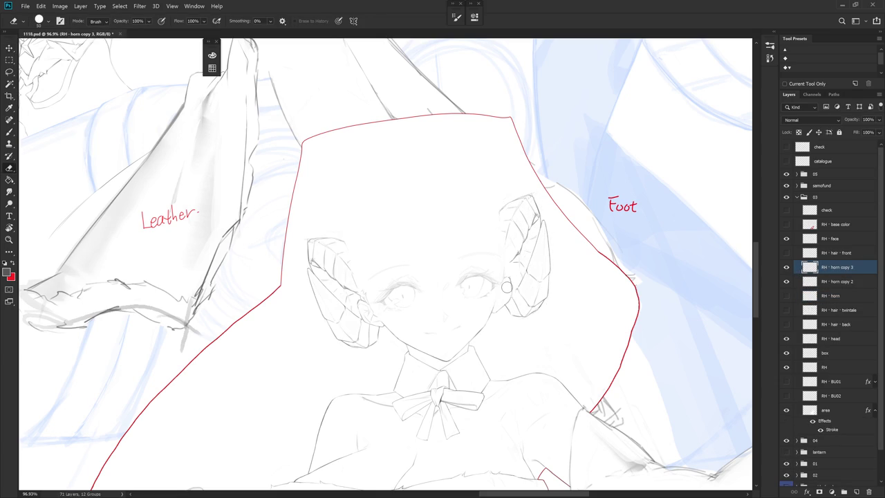
{"action": "key", "text": "b"}
{"action": "key", "text": "e"}
{"action": "key", "text": "b"}
{"action": "key", "text": "e"}
{"action": "key", "text": "b"}
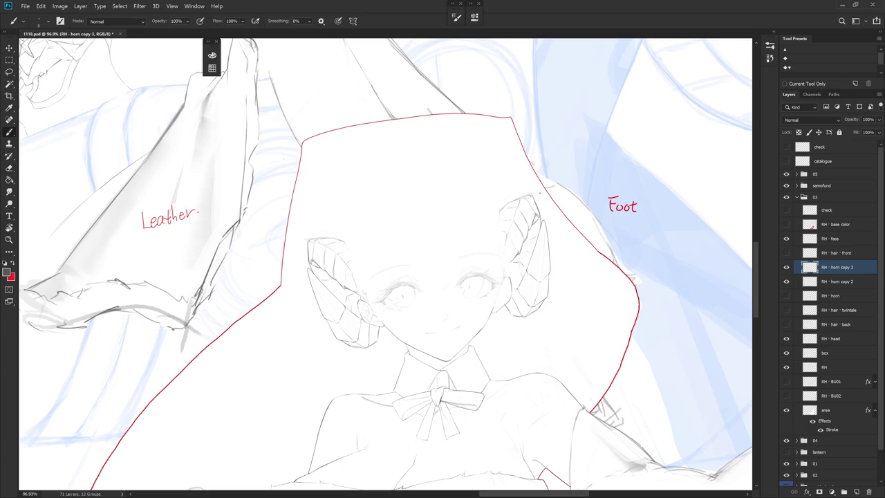
{"action": "key", "text": "e"}
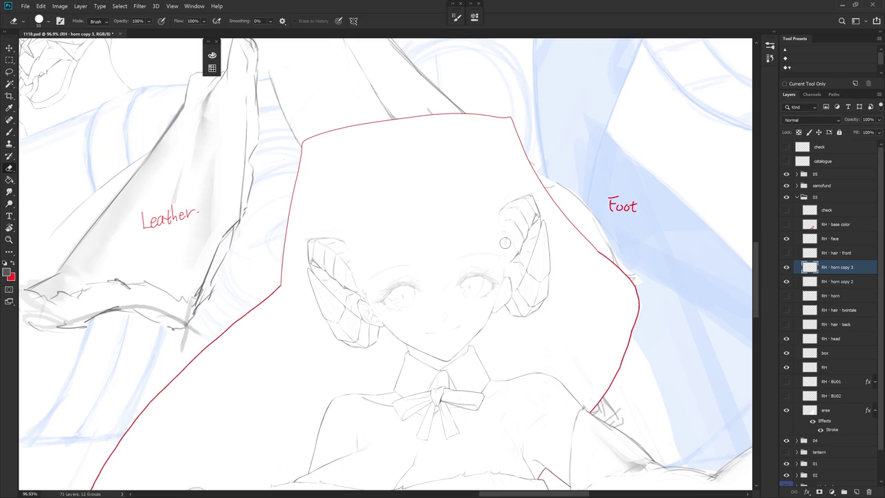
{"action": "key", "text": "b"}
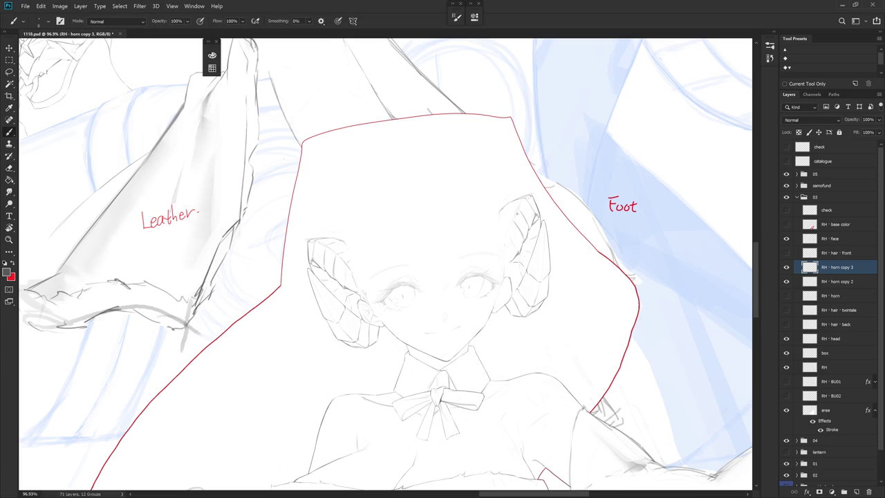
Lasso the right horn tip and reshape it with a free transform
{"action": "key", "text": "l"}
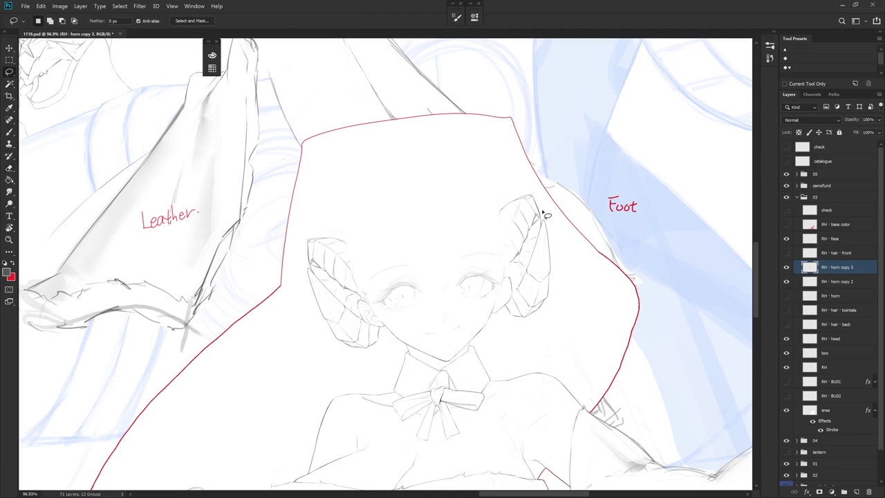
{"action": "mouse_move", "coordinate": [537, 219]}
{"action": "left_mouse_down"}
{"action": "mouse_move", "coordinate": [542, 211]}
{"action": "mouse_move", "coordinate": [529, 242]}
{"action": "left_mouse_up"}
{"action": "left_click_drag", "start_coordinate": [531, 242], "coordinate": [573, 221]}
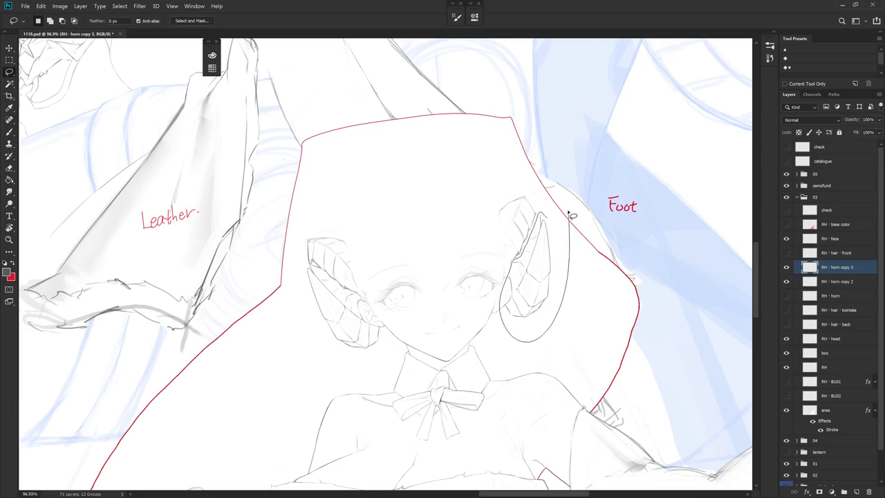
{"action": "key", "text": "ctrl+t"}
{"action": "left_click_drag", "start_coordinate": [545, 293], "coordinate": [542, 289]}
{"action": "key", "text": "Return"}
{"action": "key", "text": "ctrl+d"}
Draw new faceted lines and faint strokes on the right horn
{"action": "key", "text": "b"}
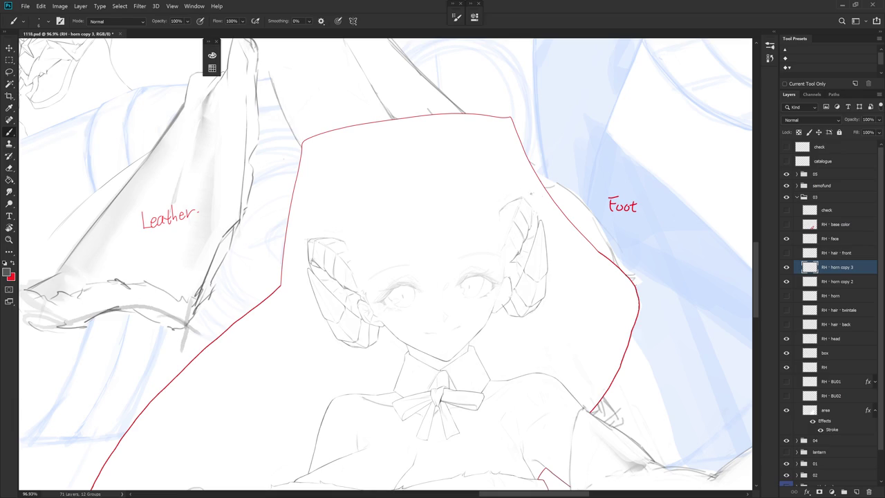
{"action": "left_click_drag", "start_coordinate": [528, 201], "coordinate": [534, 219]}
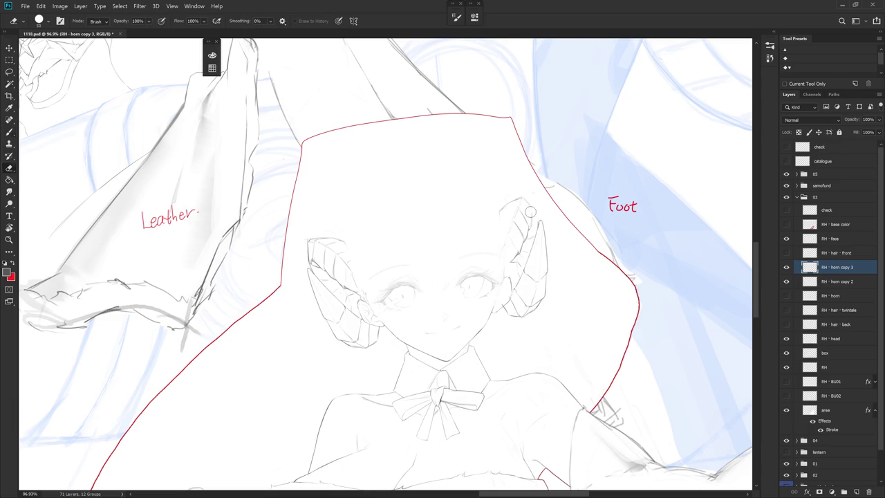
{"action": "mouse_move", "coordinate": [536, 210]}
{"action": "left_mouse_down"}
{"action": "mouse_move", "coordinate": [535, 222]}
{"action": "mouse_move", "coordinate": [499, 216]}
{"action": "left_mouse_up"}
{"action": "key", "text": "e"}
{"action": "key", "text": "b"}
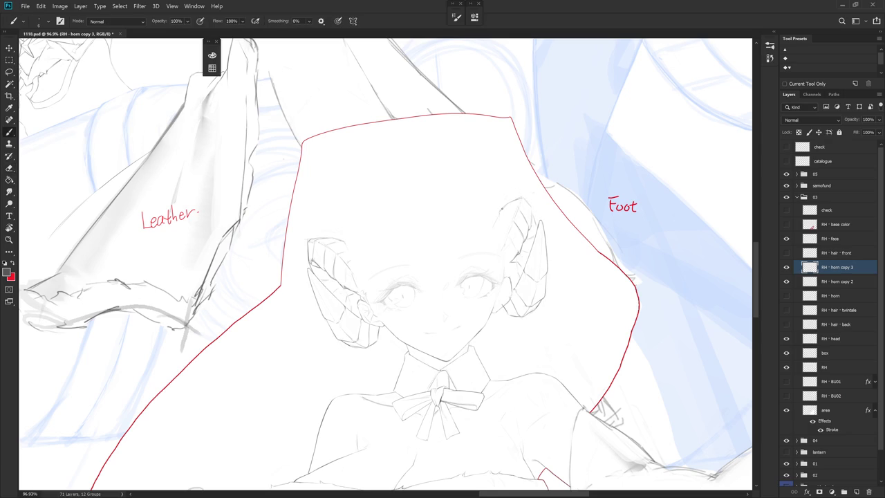
{"action": "key", "text": "e"}
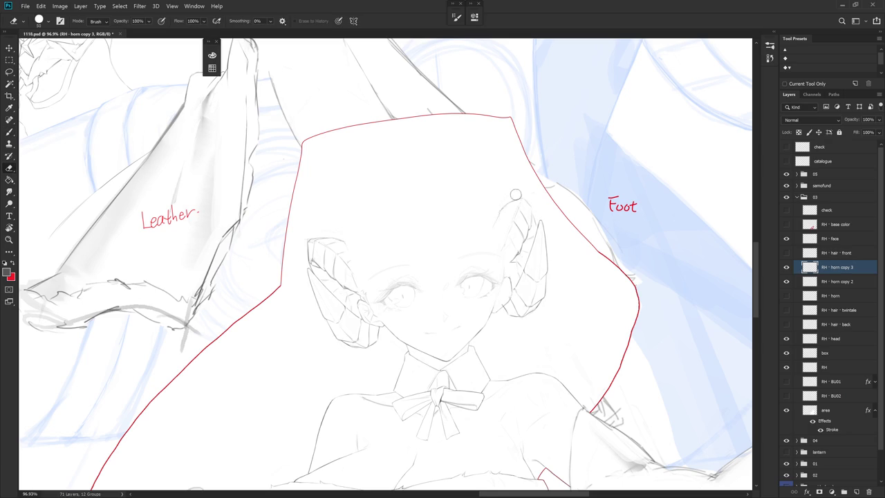
{"action": "key", "text": "b"}
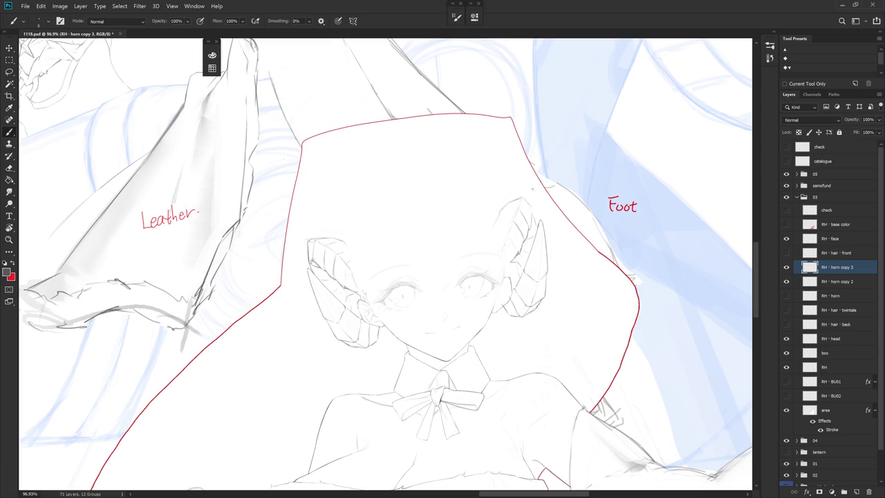
{"action": "key", "text": "e"}
{"action": "key", "text": "b"}
{"action": "key", "text": "e"}
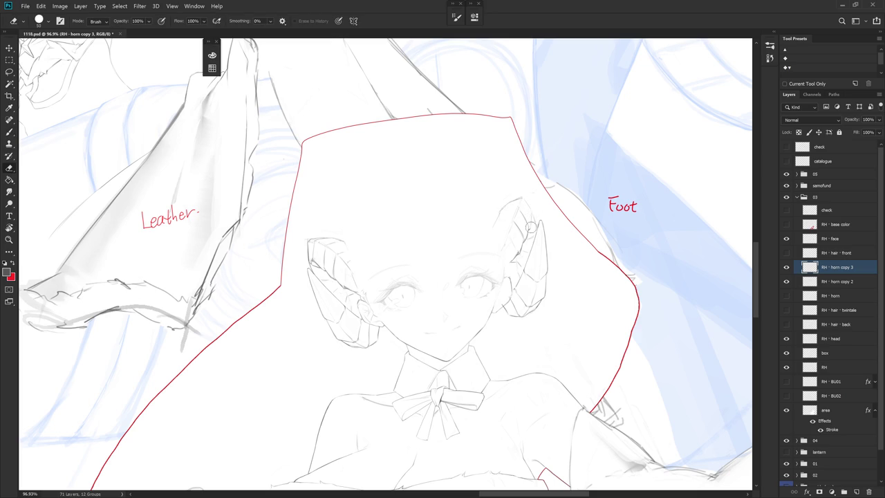
{"action": "key", "text": "b"}
Erase the faint strokes at the top of the right horn
{"action": "key", "text": "e"}
{"action": "key", "text": "b"}
{"action": "key", "text": "e"}
{"action": "key", "text": "b"}
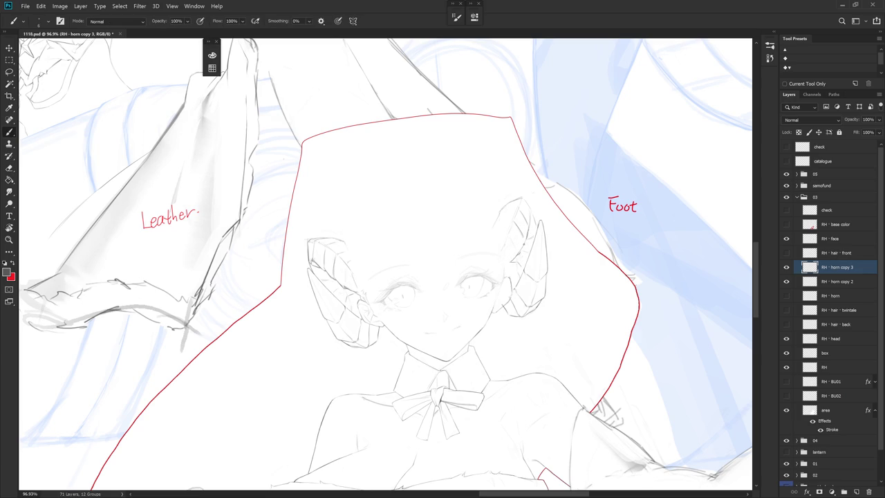
{"action": "key", "text": "e"}
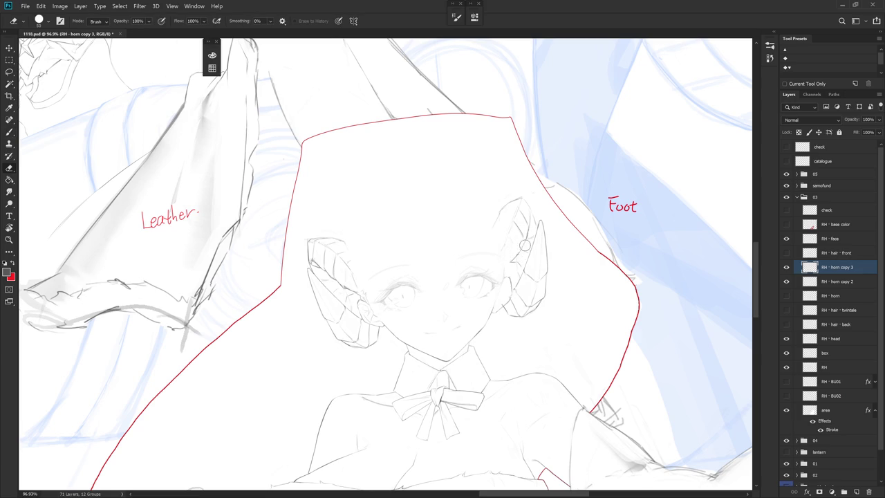
{"action": "key", "text": "b"}
{"action": "key", "text": "e"}
{"action": "key", "text": "b"}
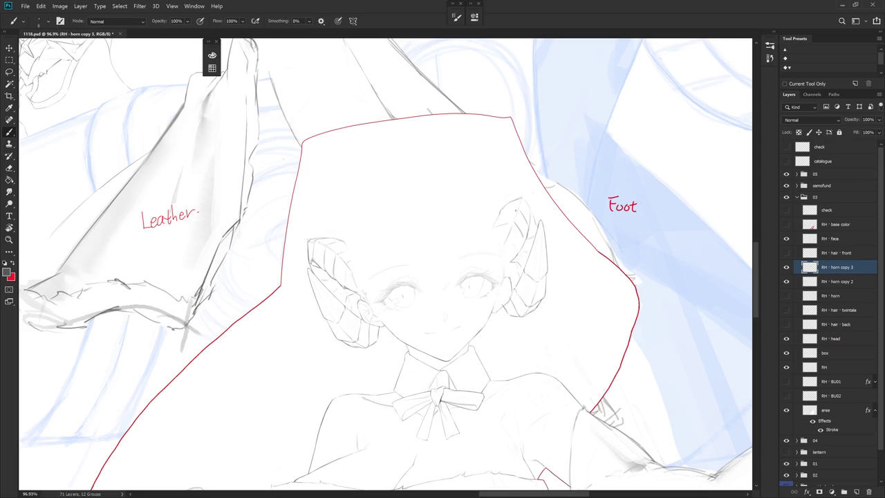
{"action": "key", "text": "e"}
{"action": "left_click_drag", "start_coordinate": [518, 197], "coordinate": [499, 210]}
Erase the faint stray strokes at the top of the right horn
{"action": "key", "text": "b"}
{"action": "key", "text": "e"}
{"action": "left_click_drag", "start_coordinate": [503, 208], "coordinate": [495, 219]}
{"action": "key", "text": "b"}
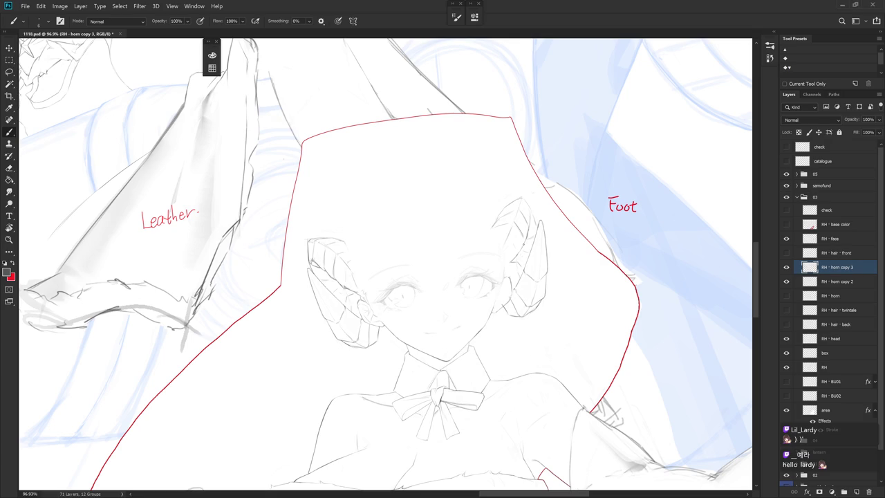
{"action": "key", "text": "e"}
{"action": "key", "text": "b"}
{"action": "key", "text": "e"}
{"action": "key", "text": "b"}
Erase the small line bits beside and below the right horn's lower edge
{"action": "key", "text": "e"}
{"action": "left_click_drag", "start_coordinate": [521, 247], "coordinate": [529, 259]}
{"action": "key", "text": "b"}
{"action": "key", "text": "e"}
{"action": "key", "text": "b"}
{"action": "key", "text": "e"}
{"action": "key", "text": "b"}
{"action": "key", "text": "e"}
{"action": "left_click_drag", "start_coordinate": [506, 269], "coordinate": [515, 279]}
{"action": "key", "text": "b"}
{"action": "key", "text": "e"}
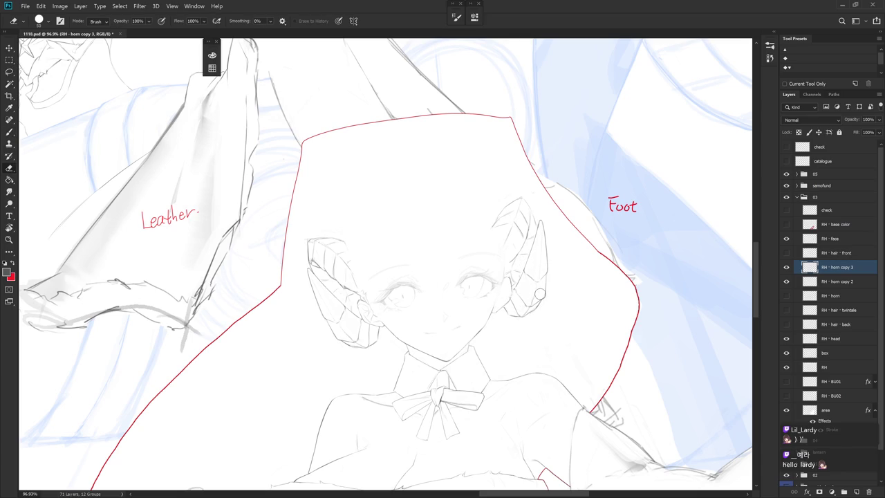
Lasso the right horn's lower curl and apply a slight Free Transform rotation
{"action": "key", "text": "l"}
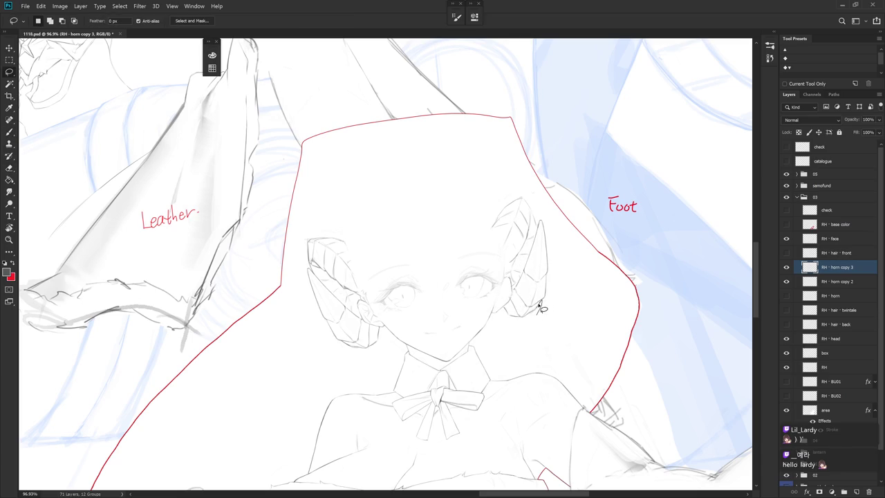
{"action": "mouse_move", "coordinate": [540, 304]}
{"action": "left_mouse_down"}
{"action": "mouse_move", "coordinate": [518, 302]}
{"action": "mouse_move", "coordinate": [541, 304]}
{"action": "mouse_move", "coordinate": [514, 316]}
{"action": "left_mouse_up"}
{"action": "scroll", "coordinate": [543, 299], "scroll_direction": "up", "scroll_amount": 3}
{"action": "key", "text": "ctrl+t"}
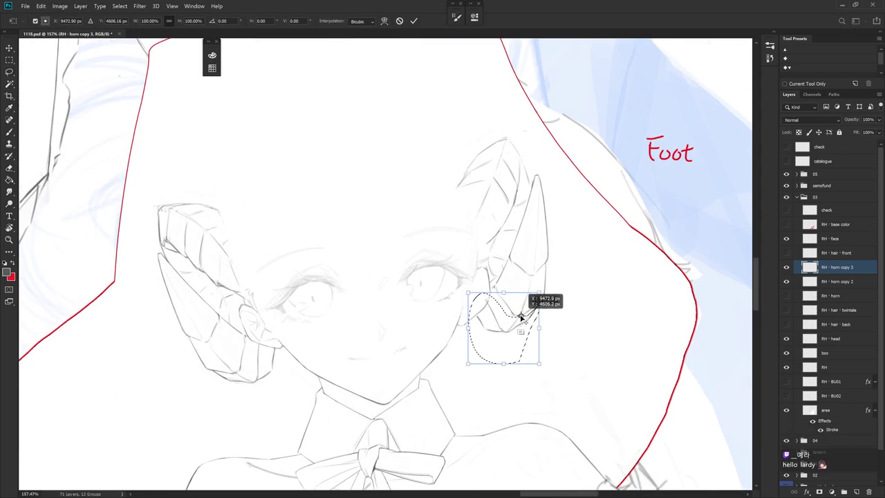
{"action": "left_click_drag", "start_coordinate": [553, 361], "coordinate": [549, 368]}
{"action": "key", "text": "ctrl+z"}
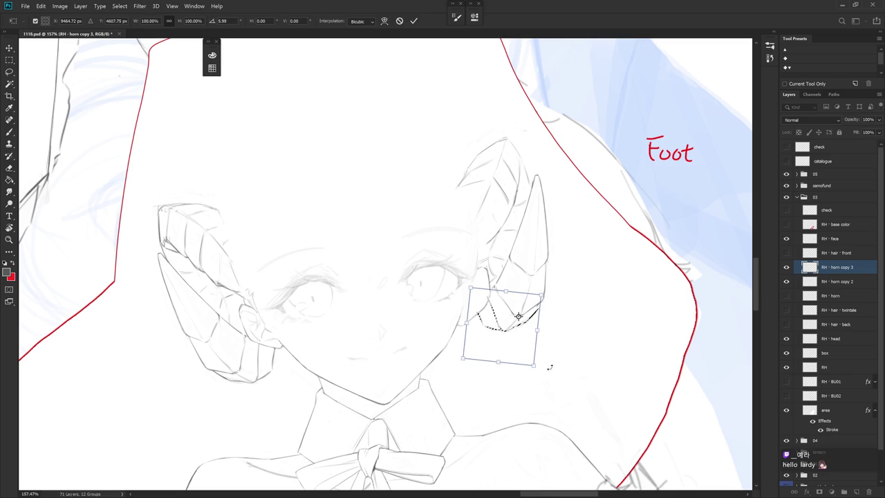
{"action": "key", "text": "Return"}
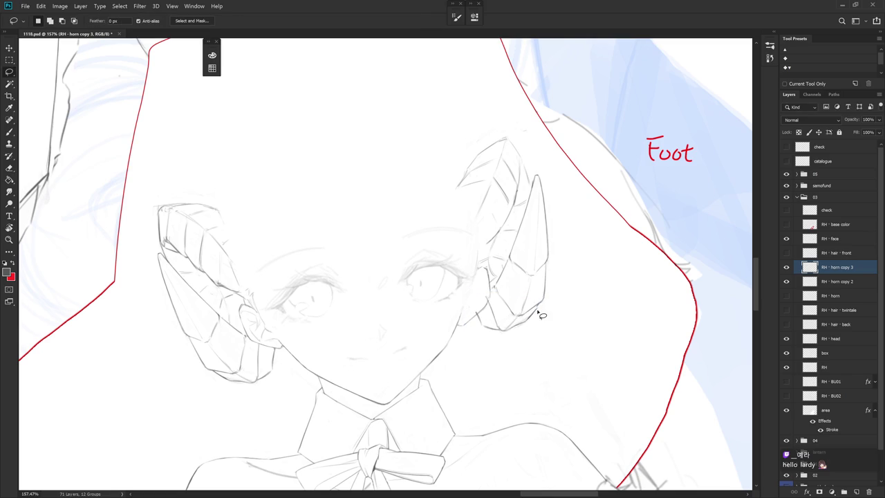
Erase the leftover overlapping strokes on the lower right horn
{"action": "key", "text": "e"}
{"action": "key", "text": "b"}
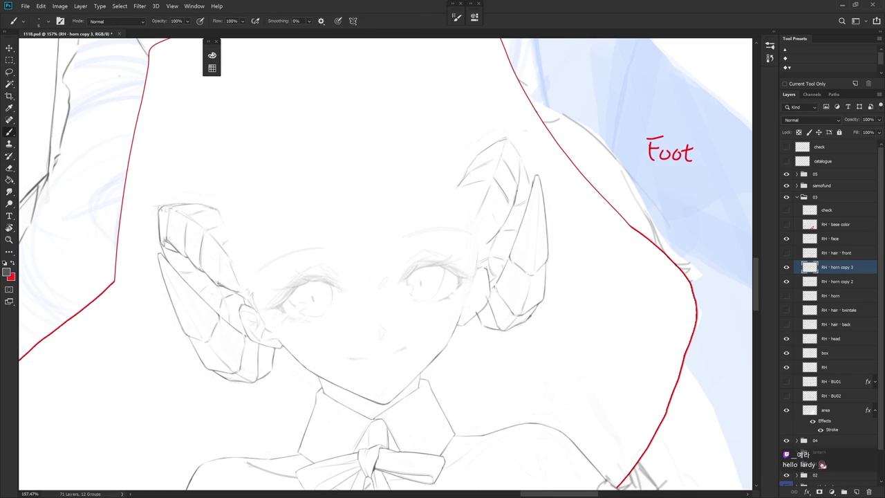
{"action": "key", "text": "e"}
{"action": "mouse_move", "coordinate": [493, 285]}
{"action": "left_mouse_down"}
{"action": "mouse_move", "coordinate": [477, 311]}
{"action": "mouse_move", "coordinate": [496, 290]}
{"action": "mouse_move", "coordinate": [503, 300]}
{"action": "mouse_move", "coordinate": [477, 313]}
{"action": "left_mouse_up"}
{"action": "key", "text": "b"}
{"action": "key", "text": "e"}
{"action": "key", "text": "b"}
{"action": "key", "text": "e"}
{"action": "key", "text": "b"}
{"action": "key", "text": "e"}
{"action": "key", "text": "b"}
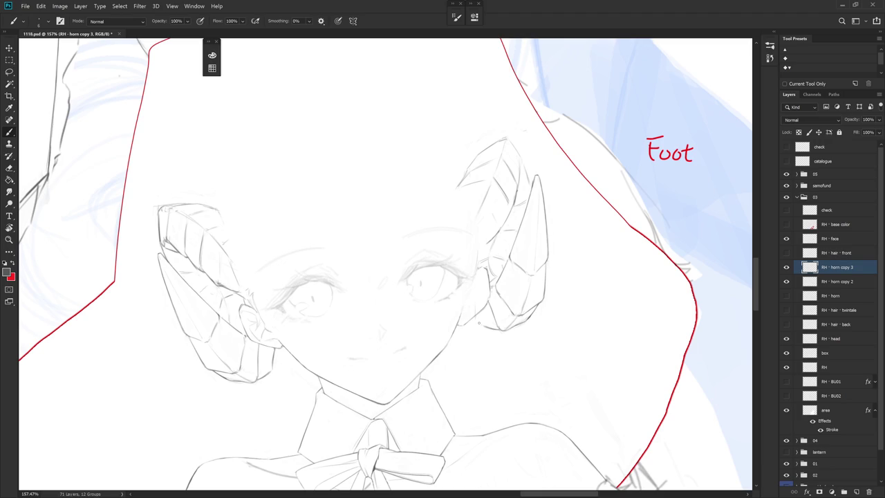
Erase a small stroke below the right horn, tilting the view and leveling it again
{"action": "key", "text": "e"}
{"action": "mouse_move", "coordinate": [487, 325]}
{"action": "left_mouse_down"}
{"action": "mouse_move", "coordinate": [477, 320]}
{"action": "mouse_move", "coordinate": [475, 333]}
{"action": "mouse_move", "coordinate": [470, 324]}
{"action": "left_mouse_up"}
{"action": "key", "text": "b"}
{"action": "key", "text": "r"}
{"action": "key", "text": "e"}
{"action": "key", "text": "b"}
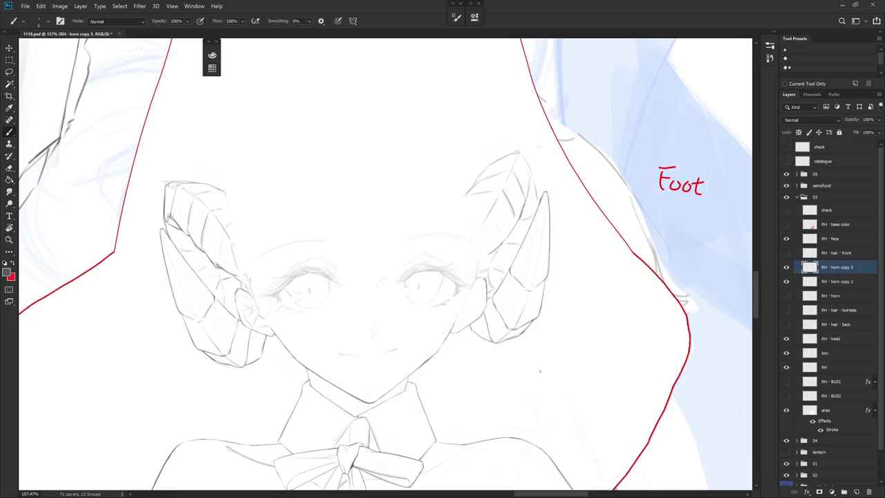
{"action": "key", "text": "r"}
{"action": "left_click_drag", "start_coordinate": [537, 378], "coordinate": [527, 387]}
Touch up the right horn's outer edge with alternating eraser and brush passes
{"action": "key", "text": "e"}
{"action": "key", "text": "b"}
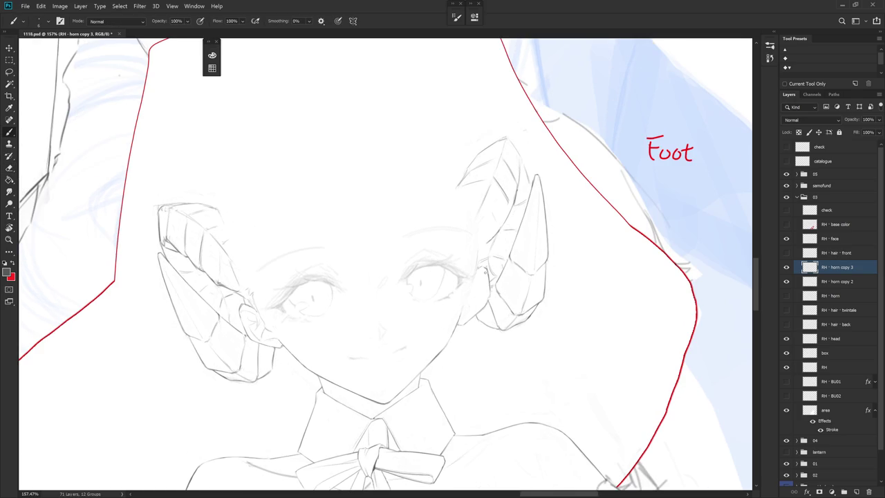
{"action": "key", "text": "e"}
{"action": "key", "text": "b"}
{"action": "key", "text": "e"}
{"action": "key", "text": "b"}
{"action": "key", "text": "e"}
{"action": "key", "text": "b"}
{"action": "key", "text": "e"}
{"action": "key", "text": "b"}
Scale down the small selected stroke near the right horn's tip with Free Transform
{"action": "key", "text": "l"}
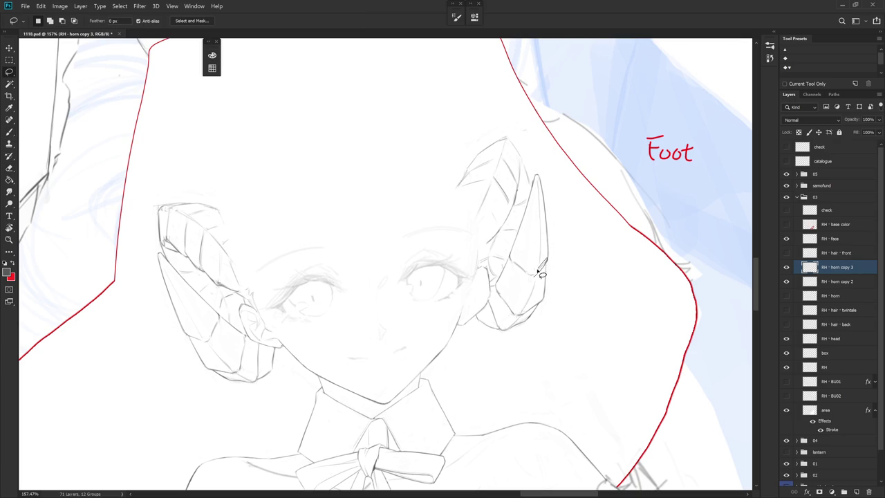
{"action": "key", "text": "ctrl+t"}
{"action": "left_click_drag", "start_coordinate": [535, 274], "coordinate": [543, 264]}
{"action": "key", "text": "Return"}
{"action": "key", "text": "ctrl+t"}
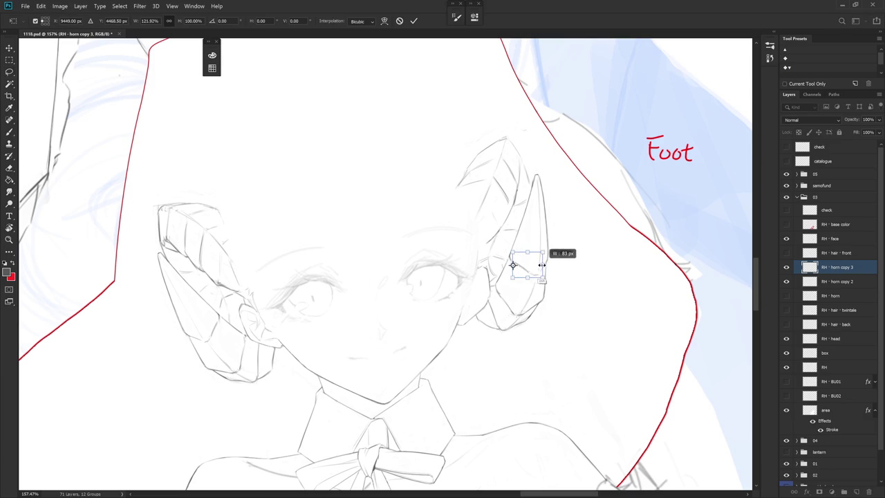
{"action": "key", "text": "Return"}
{"action": "key", "text": "l"}
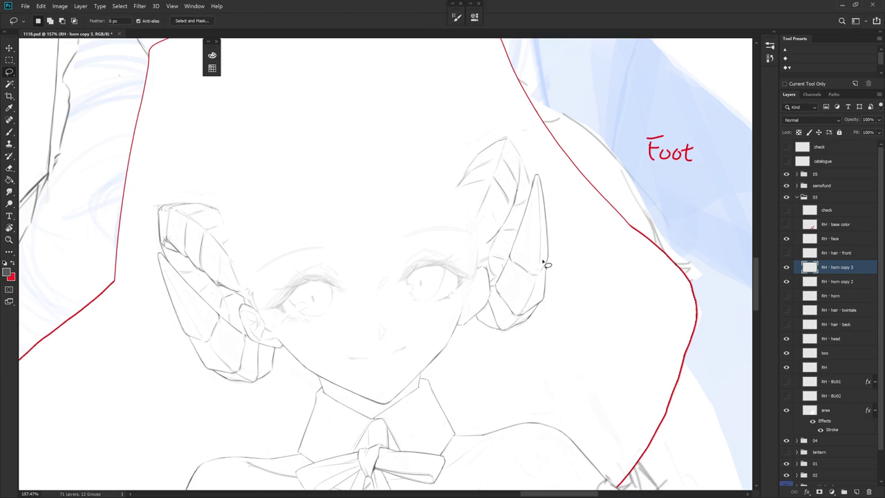
Add short strokes to the lower right horn, erasing excess as needed
{"action": "key", "text": "b"}
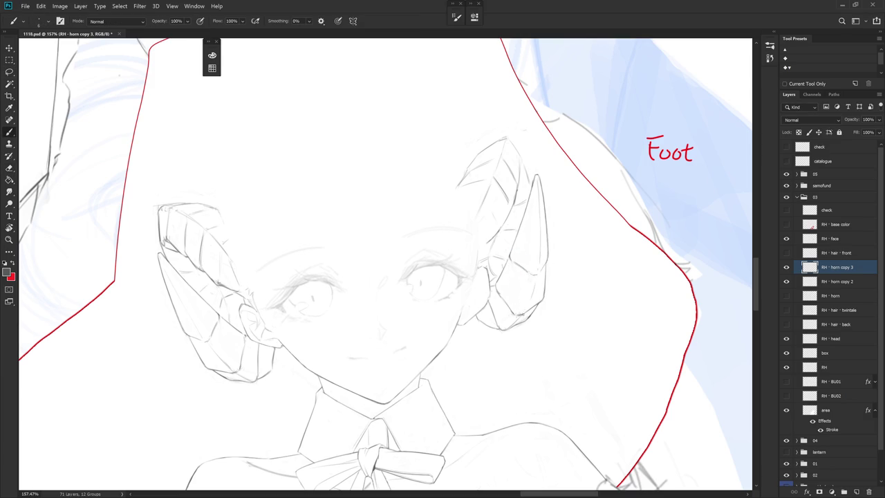
{"action": "key", "text": "e"}
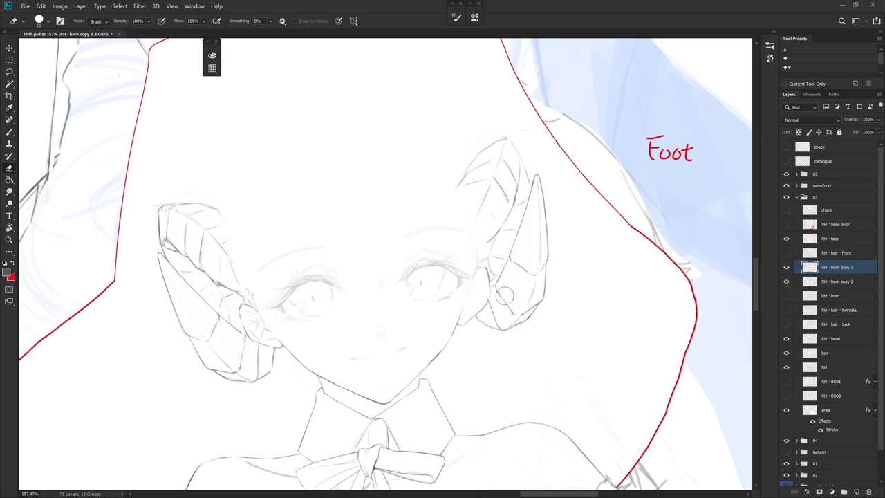
{"action": "key", "text": "b"}
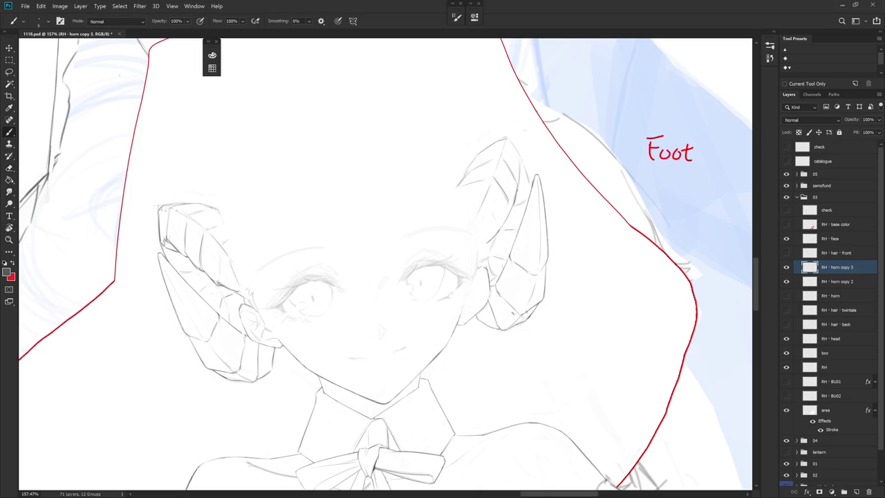
{"action": "left_click_drag", "start_coordinate": [515, 320], "coordinate": [543, 297]}
{"action": "key", "text": "e"}
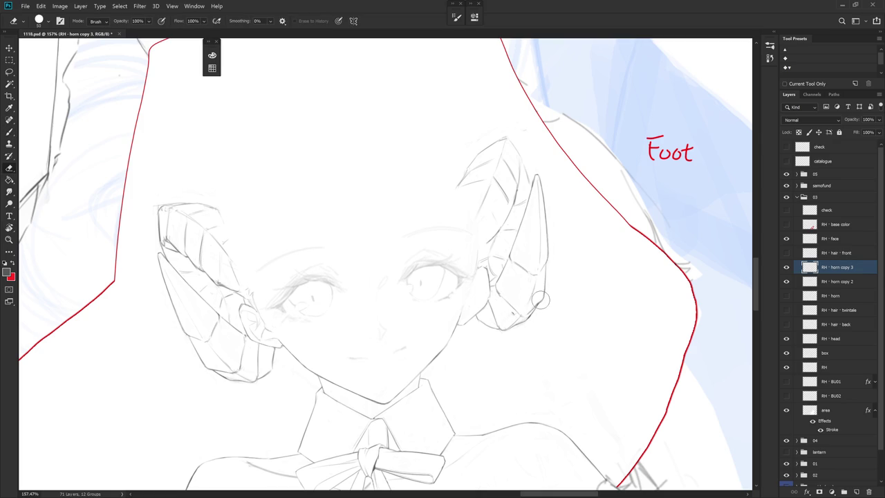
{"action": "key", "text": "b"}
{"action": "key", "text": "e"}
{"action": "key", "text": "b"}
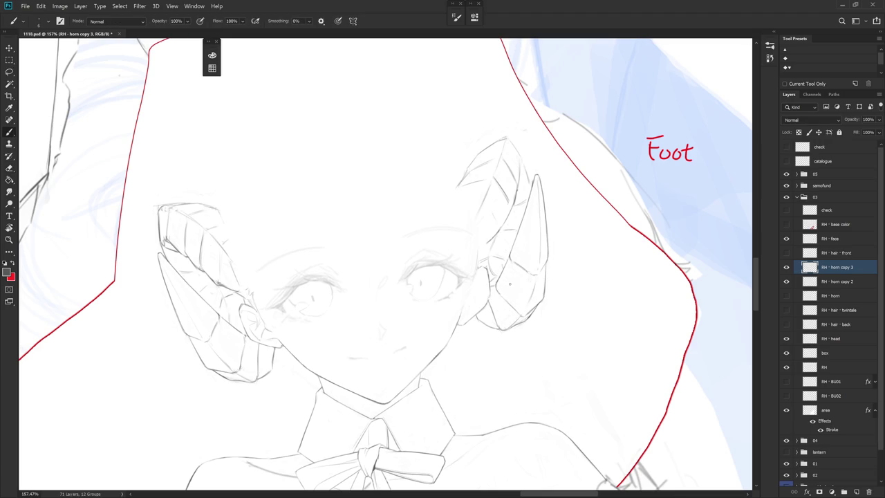
{"action": "key", "text": "e"}
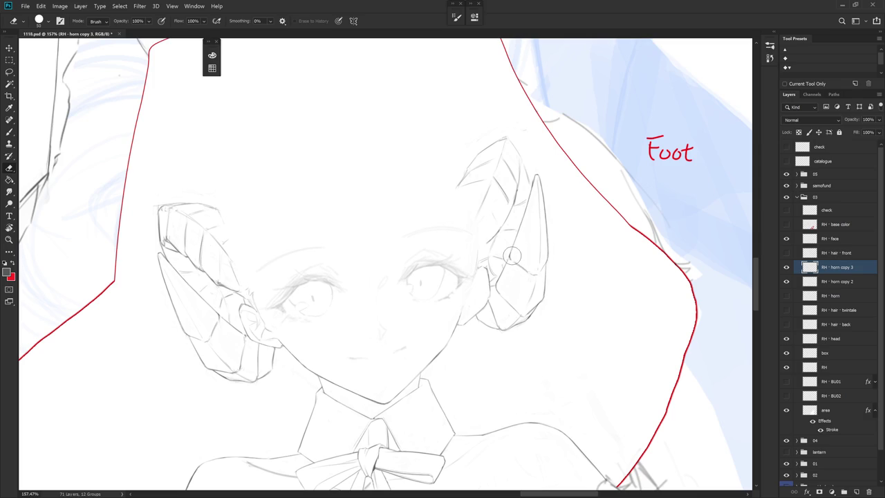
{"action": "key", "text": "b"}
{"action": "key", "text": "e"}
With the canvas tilted, draw and clean lines along the right horn's lower edge
{"action": "key", "text": "r"}
{"action": "left_click_drag", "start_coordinate": [526, 262], "coordinate": [504, 309]}
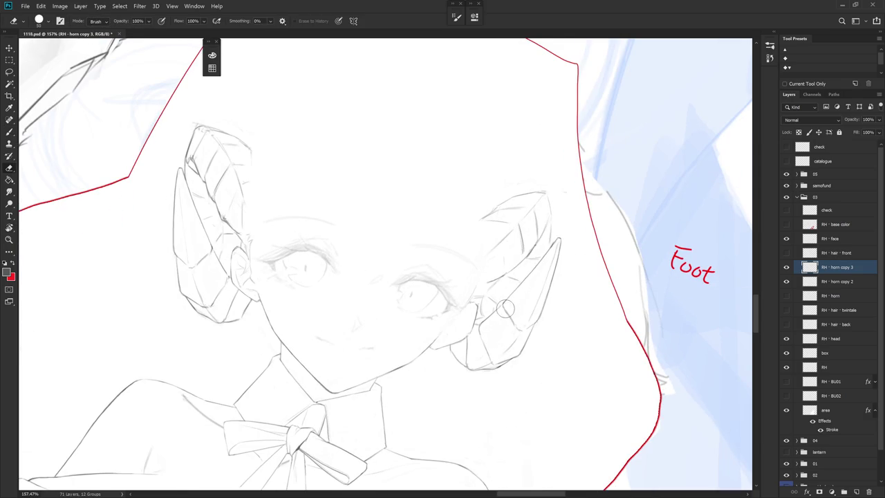
{"action": "key", "text": "b"}
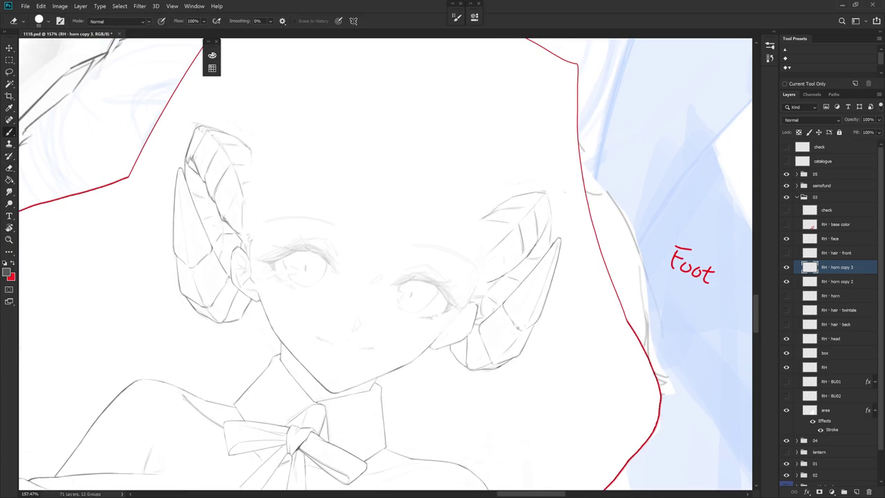
{"action": "key", "text": "e"}
{"action": "key", "text": "b"}
{"action": "key", "text": "e"}
{"action": "key", "text": "r"}
{"action": "left_click_drag", "start_coordinate": [522, 326], "coordinate": [536, 263]}
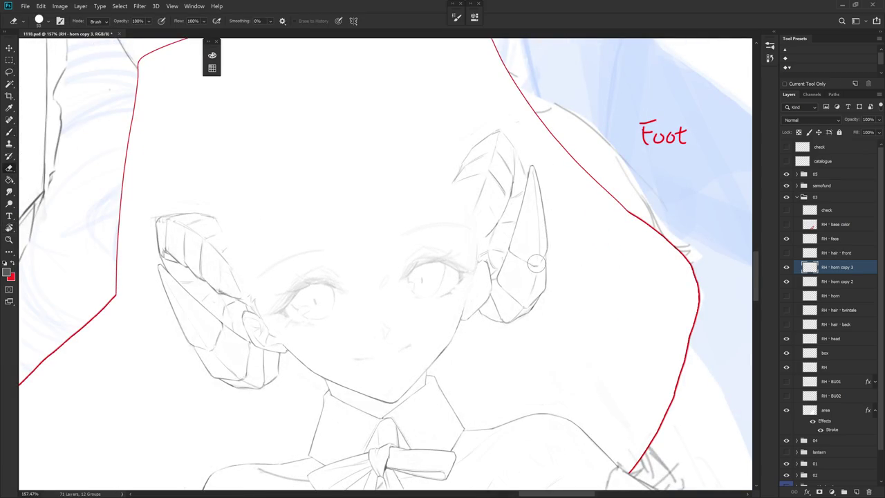
{"action": "key", "text": "b"}
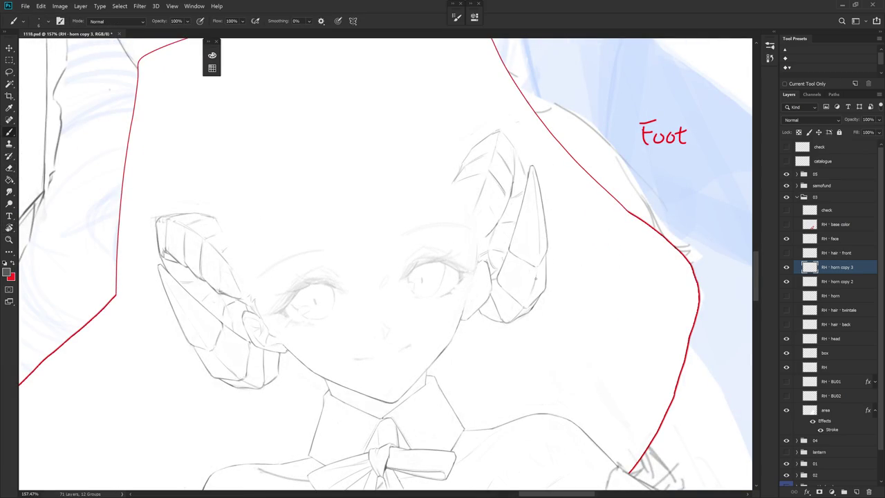
{"action": "mouse_move", "coordinate": [534, 279]}
{"action": "left_mouse_down"}
{"action": "mouse_move", "coordinate": [542, 290]}
{"action": "mouse_move", "coordinate": [517, 314]}
{"action": "left_mouse_up"}
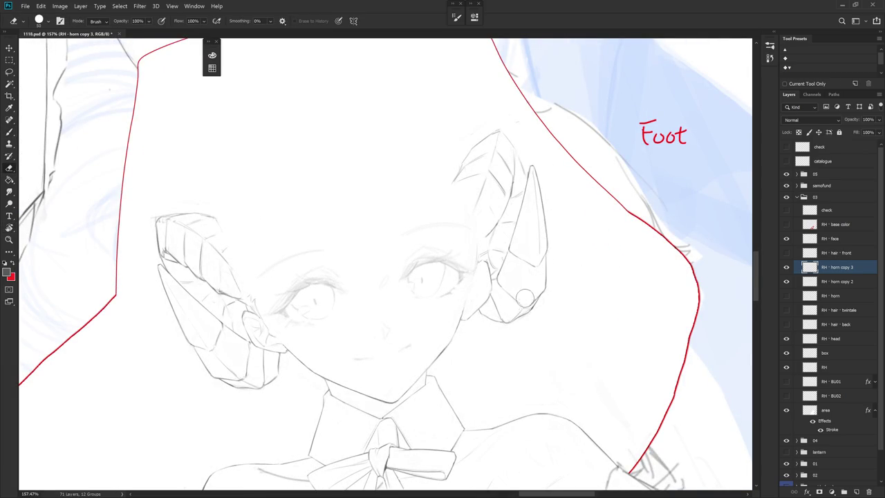
{"action": "key", "text": "e"}
{"action": "mouse_move", "coordinate": [546, 283]}
{"action": "left_mouse_down"}
{"action": "mouse_move", "coordinate": [536, 311]}
{"action": "mouse_move", "coordinate": [526, 308]}
{"action": "left_mouse_up"}
{"action": "key", "text": "b"}
Redraw the lower lines of the right horn and rework its bottom end
{"action": "key", "text": "e"}
{"action": "key", "text": "b"}
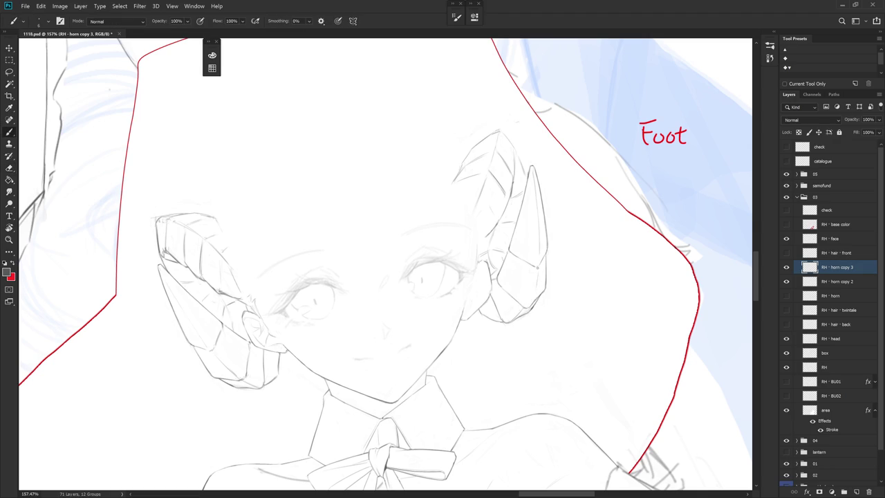
{"action": "left_click_drag", "start_coordinate": [537, 277], "coordinate": [511, 319]}
{"action": "key", "text": "e"}
{"action": "key", "text": "b"}
{"action": "key", "text": "e"}
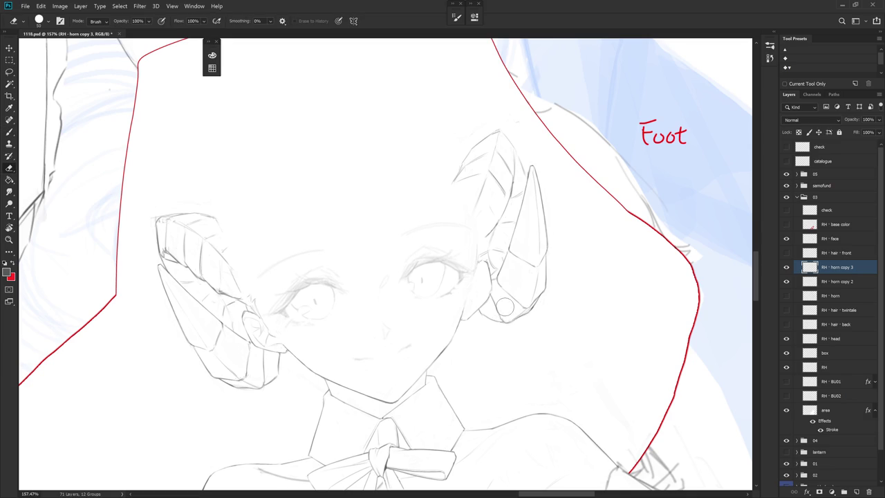
{"action": "left_click_drag", "start_coordinate": [504, 313], "coordinate": [503, 322]}
Add a thin stroke near the top of the right horn
{"action": "key", "text": "b"}
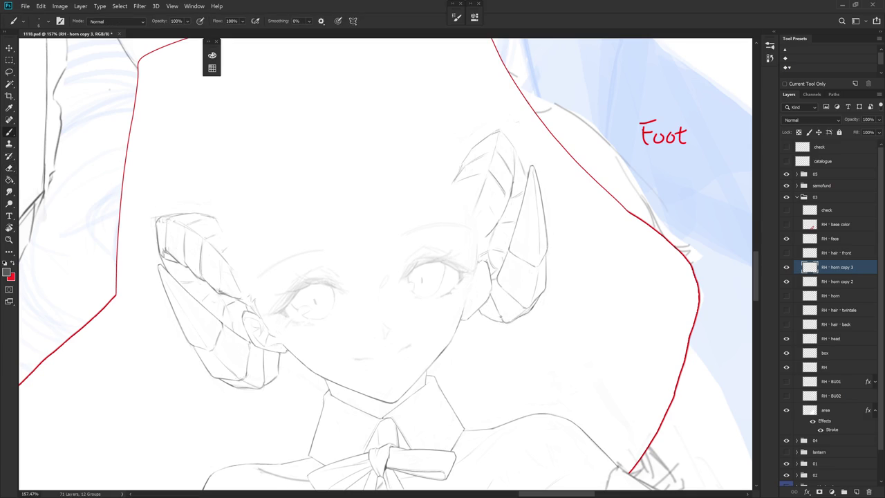
{"action": "key", "text": "e"}
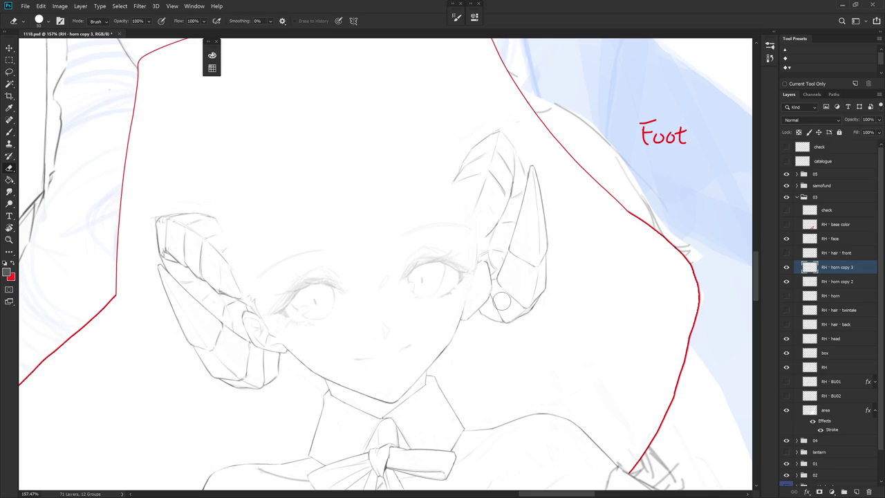
{"action": "scroll", "coordinate": [502, 301], "scroll_direction": "down", "scroll_amount": 5}
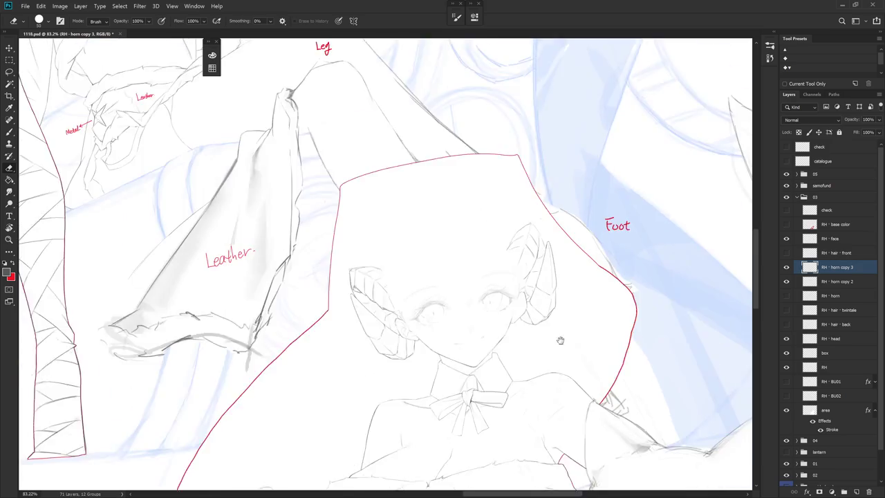
{"action": "key", "text": "b"}
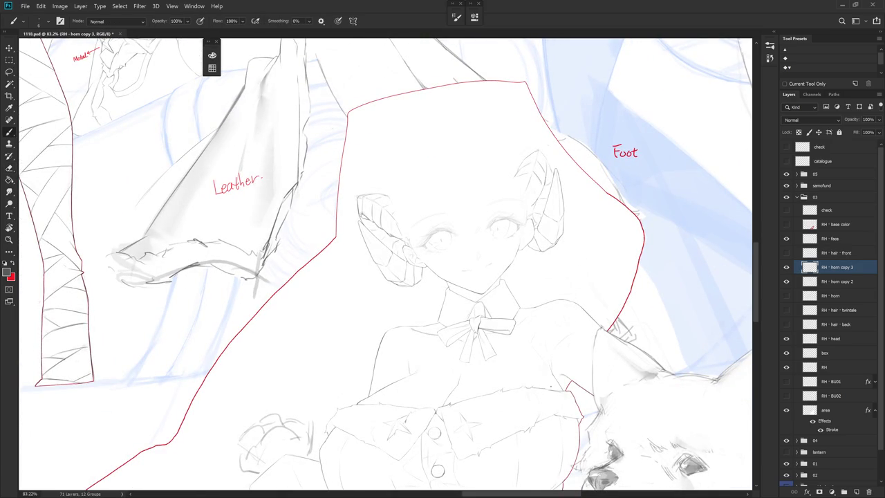
{"action": "scroll", "coordinate": [546, 152], "scroll_direction": "up", "scroll_amount": 2}
{"action": "key", "text": "e"}
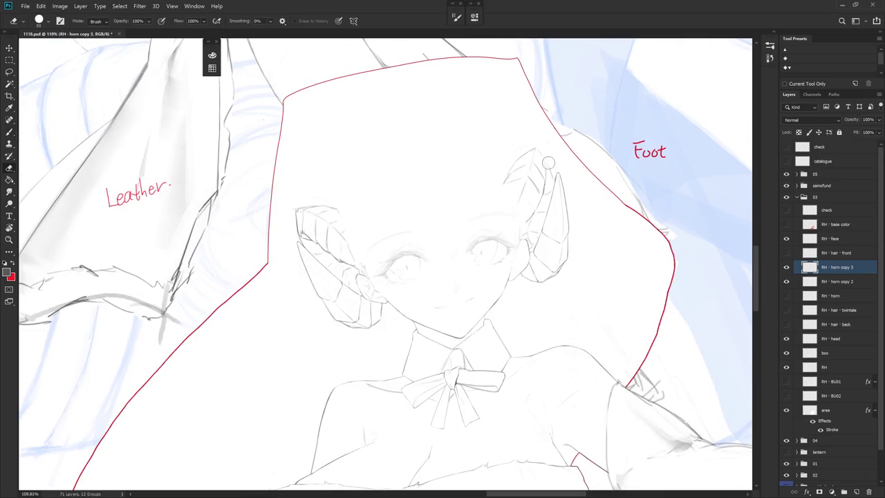
{"action": "key", "text": "b"}
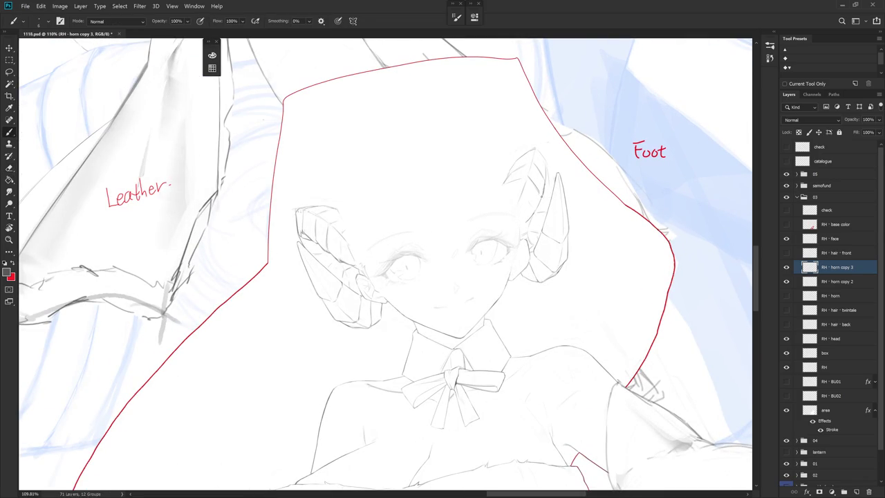
{"action": "key", "text": "e"}
{"action": "key", "text": "b"}
{"action": "left_click_drag", "start_coordinate": [550, 171], "coordinate": [548, 209]}
{"action": "key", "text": "e"}
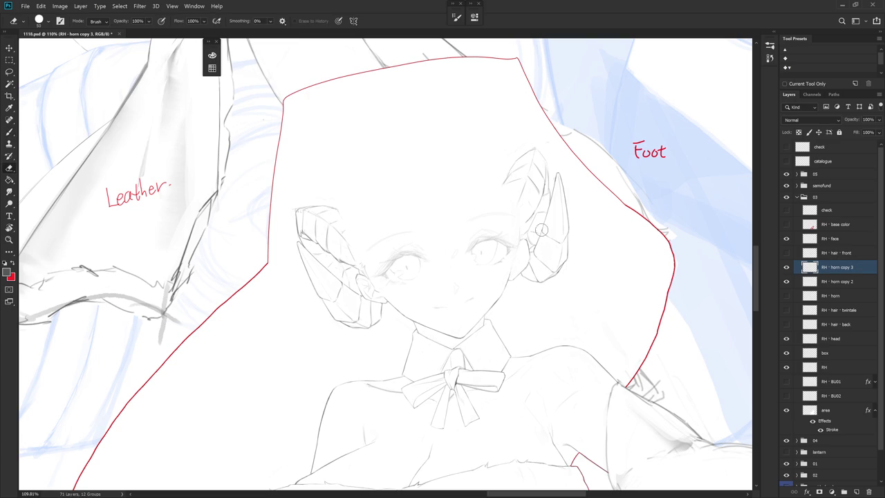
{"action": "key", "text": "b"}
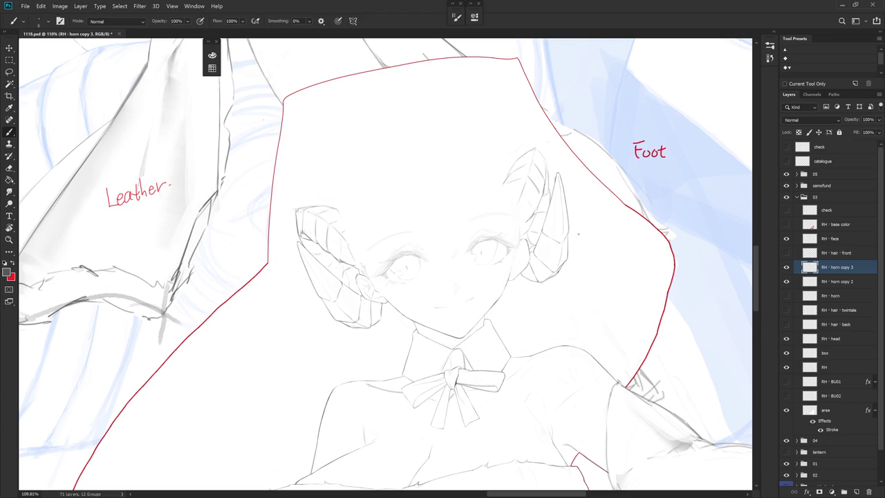
{"action": "scroll", "coordinate": [576, 211], "scroll_direction": "down", "scroll_amount": 5}
{"action": "scroll", "coordinate": [565, 282], "scroll_direction": "up", "scroll_amount": 2}
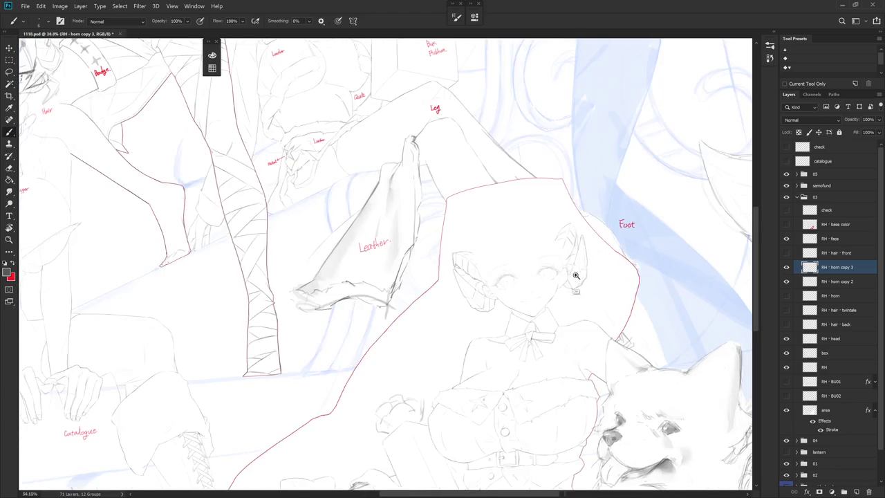
Show RH - hair front, then merge both horn copies into one layer named RH - horn
{"action": "left_click", "coordinate": [785, 253]}
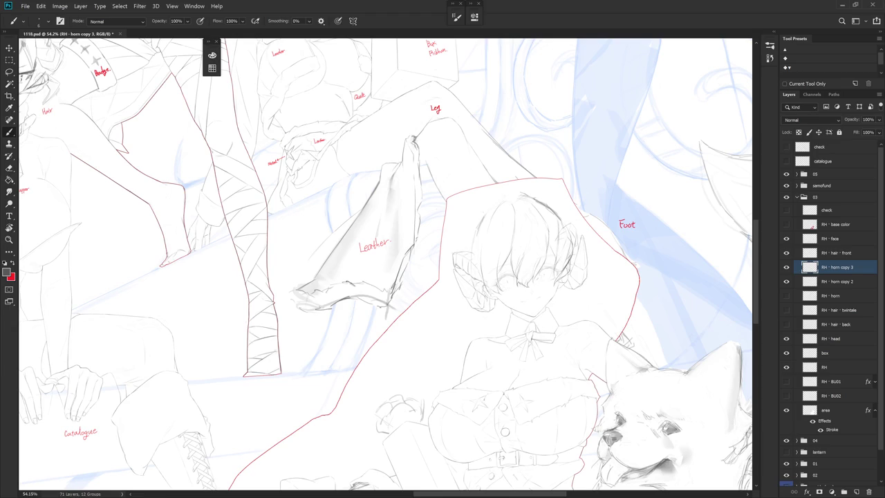
{"action": "left_click", "coordinate": [847, 285], "text": "shift"}
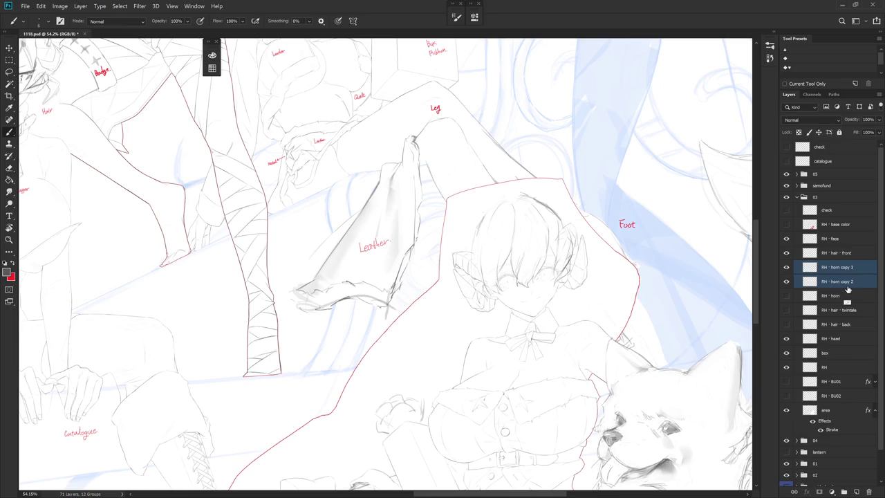
{"action": "key", "text": "ctrl+e"}
{"action": "double_click", "coordinate": [840, 267]}
{"action": "key", "text": "End"}
{"action": "key", "text": "BackSpace"}
{"action": "key", "text": "BackSpace"}
{"action": "key", "text": "BackSpace"}
{"action": "key", "text": "Return"}
Delete the old duplicate horn layer and briefly preview the base colours
{"action": "left_click", "coordinate": [788, 283]}
{"action": "left_click", "coordinate": [785, 267]}
{"action": "left_click", "coordinate": [786, 267]}
{"action": "left_click", "coordinate": [786, 281]}
{"action": "left_click", "coordinate": [829, 281]}
{"action": "key", "text": "Delete"}
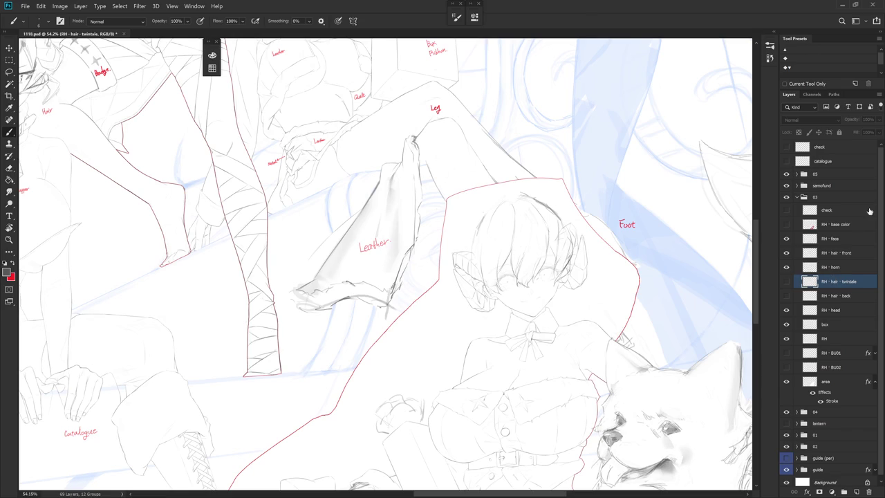
{"action": "left_click", "coordinate": [785, 223]}
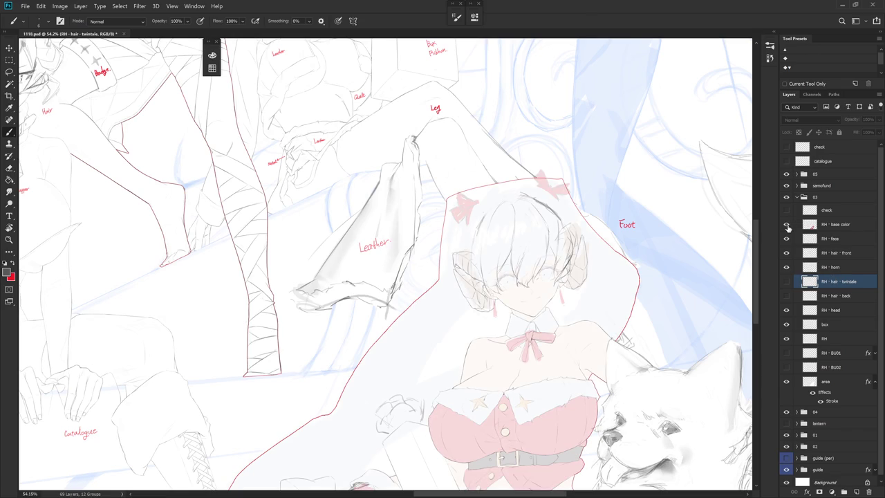
{"action": "left_click", "coordinate": [786, 224]}
{"action": "scroll", "coordinate": [548, 293], "scroll_direction": "up", "scroll_amount": 5}
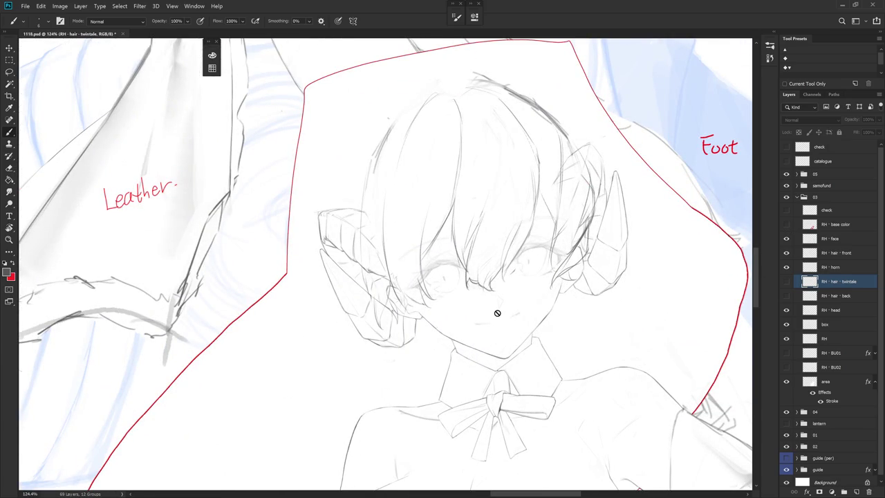
On the RH hair front layer, erase and redraw bang lines near the horns, rotating the view as needed
{"action": "left_click", "coordinate": [846, 254]}
{"action": "scroll", "coordinate": [535, 293], "scroll_direction": "up", "scroll_amount": 2}
{"action": "key", "text": "e"}
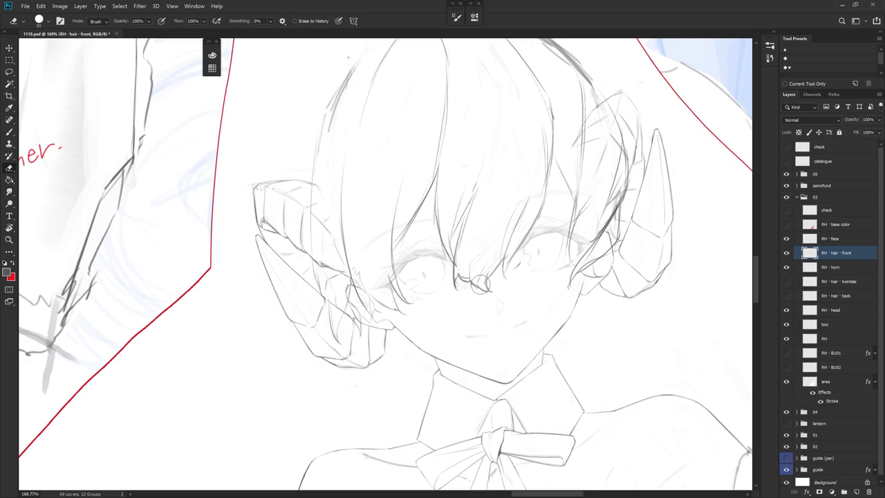
{"action": "key", "text": "b"}
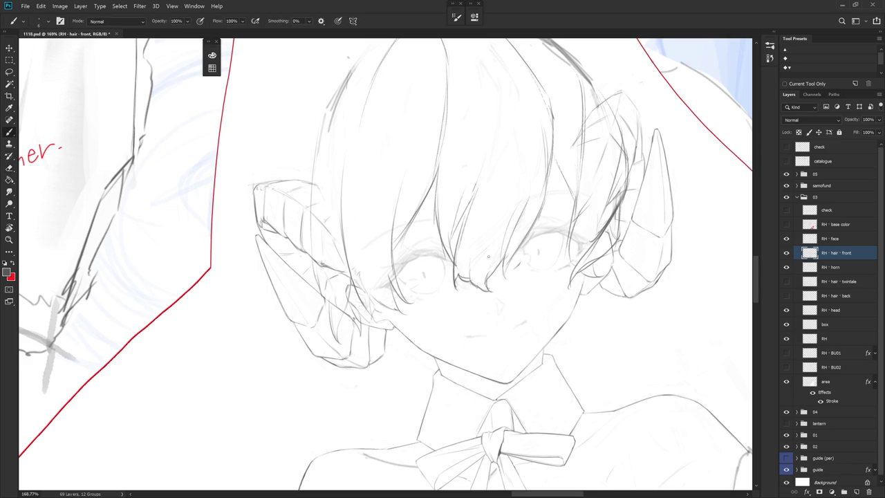
{"action": "key", "text": "r"}
{"action": "left_click_drag", "start_coordinate": [475, 276], "coordinate": [472, 307]}
{"action": "key", "text": "e"}
{"action": "key", "text": "b"}
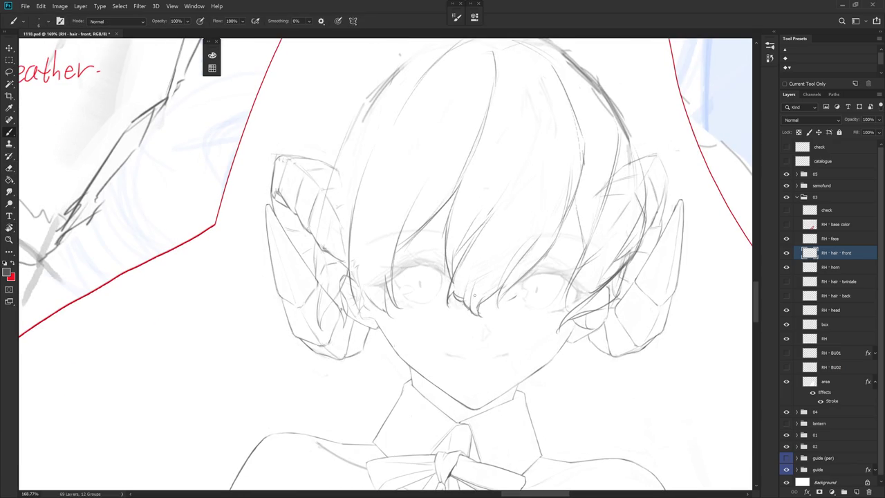
{"action": "key", "text": "e"}
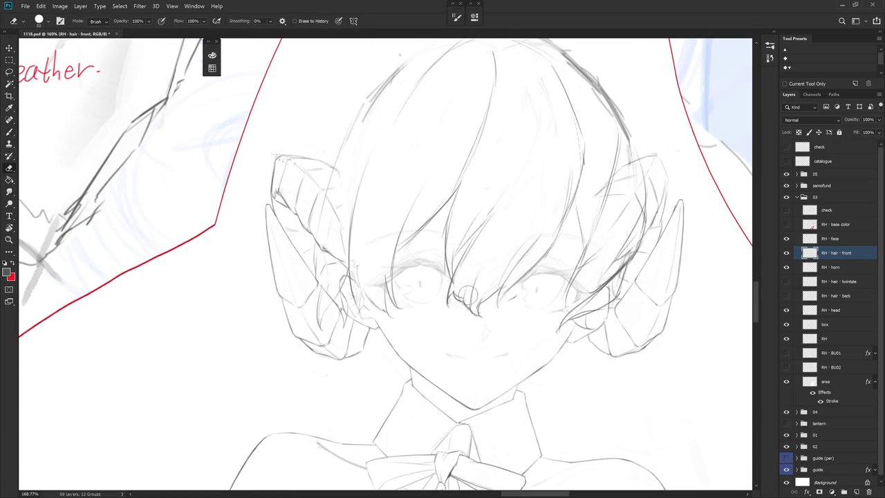
{"action": "key", "text": "r"}
{"action": "left_click_drag", "start_coordinate": [534, 298], "coordinate": [445, 309]}
{"action": "key", "text": "e"}
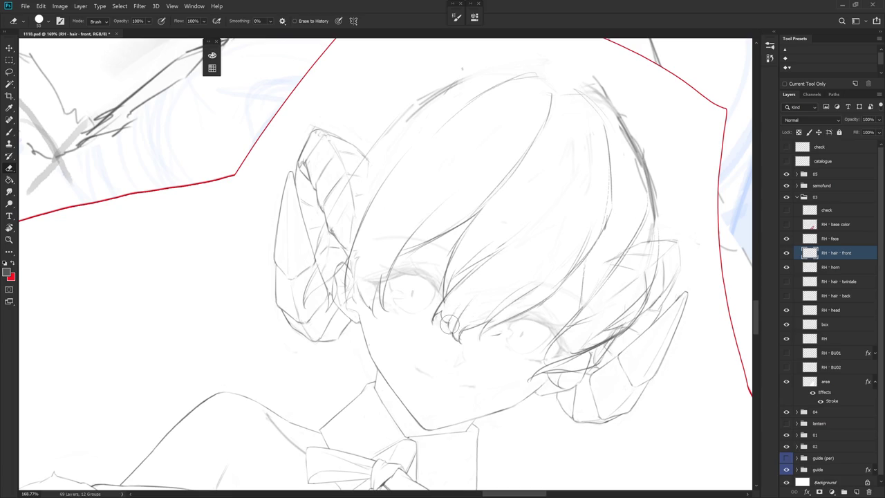
Extend a bang strand down near the eye and redraw the strand above the eye
{"action": "key", "text": "b"}
{"action": "mouse_move", "coordinate": [454, 323]}
{"action": "left_mouse_down"}
{"action": "mouse_move", "coordinate": [459, 334]}
{"action": "mouse_move", "coordinate": [474, 228]}
{"action": "left_mouse_up"}
{"action": "key", "text": "r"}
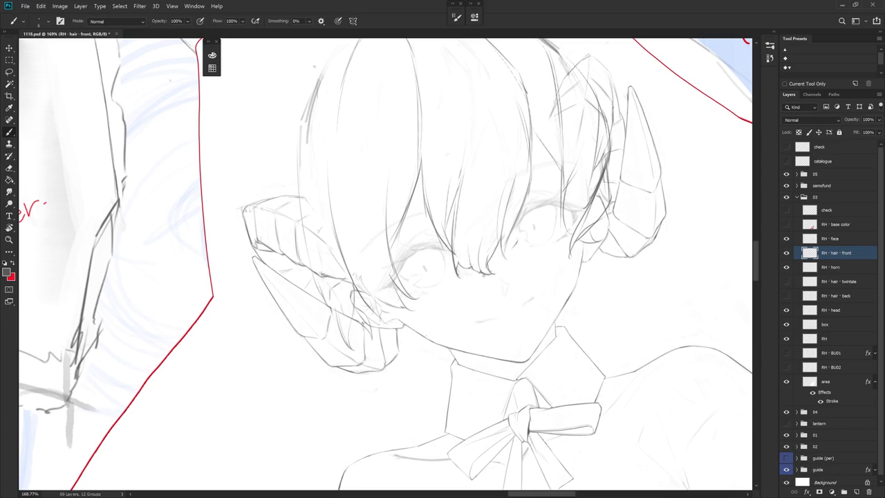
{"action": "left_click_drag", "start_coordinate": [480, 231], "coordinate": [482, 262]}
{"action": "key", "text": "ctrl+z"}
{"action": "key", "text": "ctrl+z"}
{"action": "key", "text": "ctrl+shift+z"}
Keep erasing and redrawing bang strands with the view tilted, then show the History panel
{"action": "key", "text": "e"}
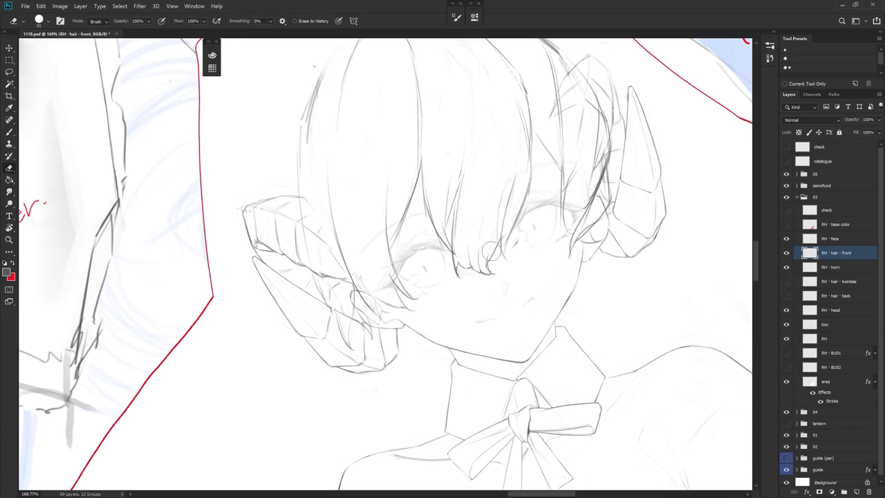
{"action": "key", "text": "r"}
{"action": "left_click_drag", "start_coordinate": [507, 273], "coordinate": [461, 328]}
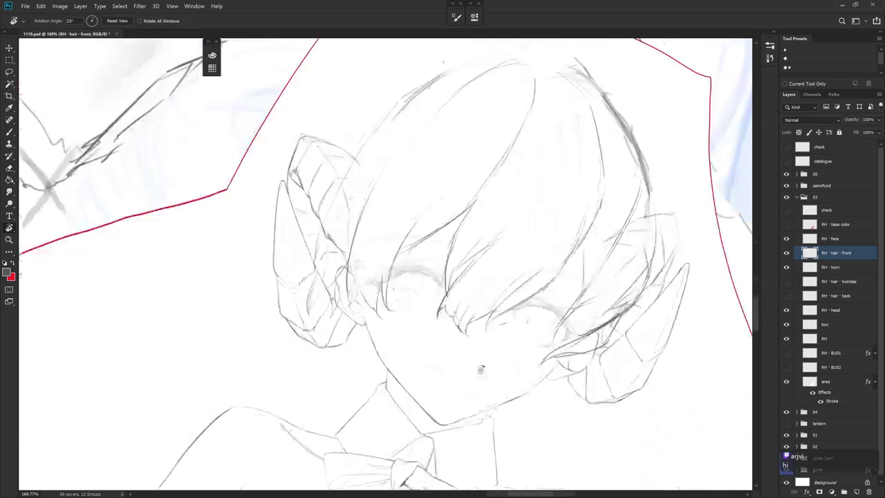
{"action": "key", "text": "b"}
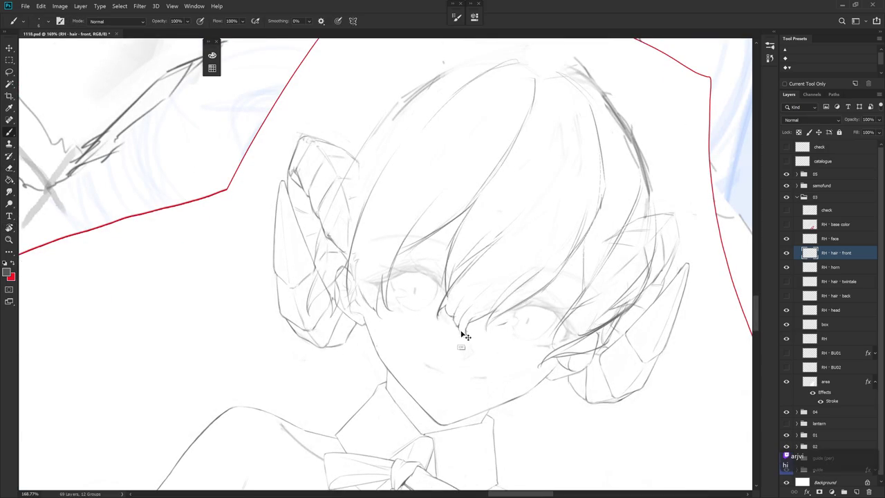
{"action": "key", "text": "e"}
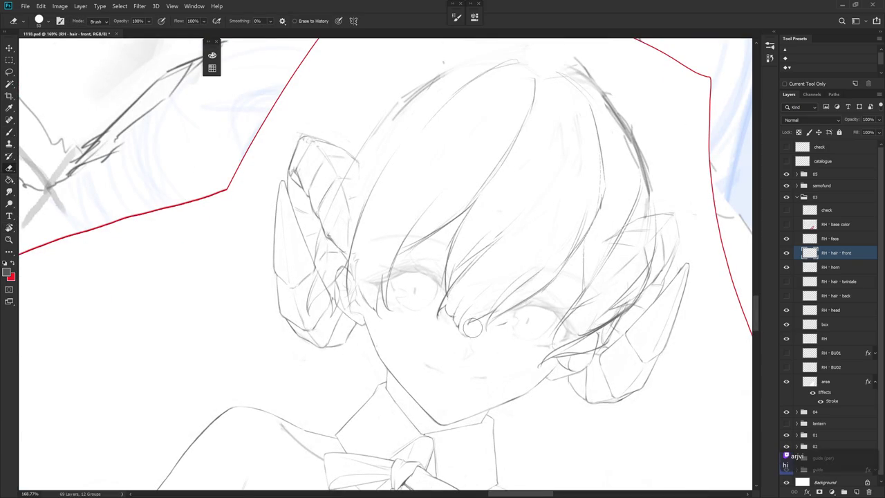
{"action": "key", "text": "b"}
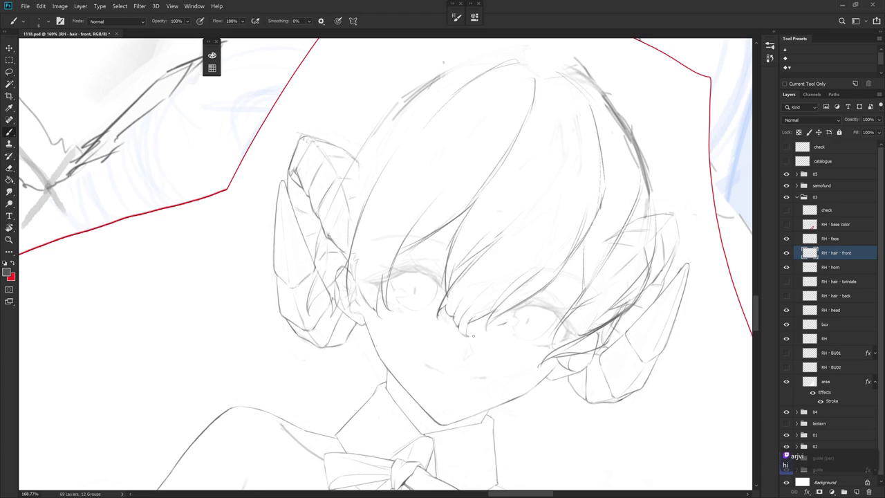
{"action": "key", "text": "r"}
{"action": "left_click_drag", "start_coordinate": [473, 332], "coordinate": [485, 282]}
{"action": "key", "text": "e"}
{"action": "key", "text": "b"}
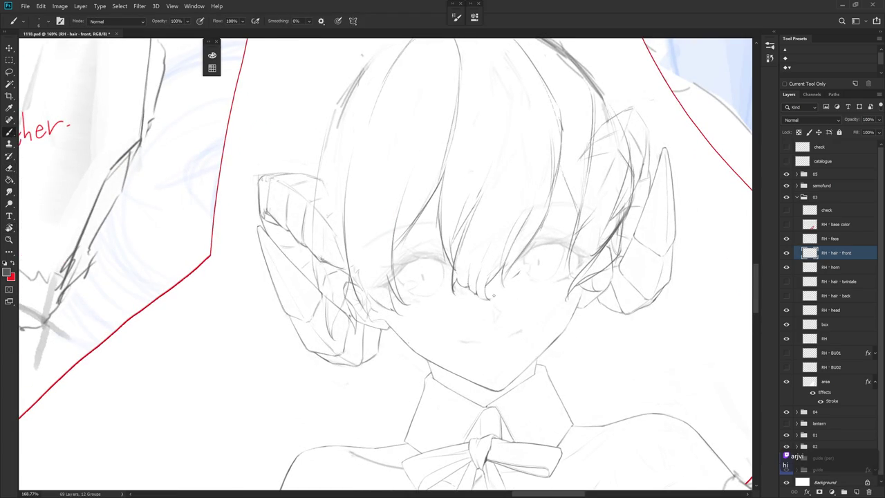
{"action": "key", "text": "e"}
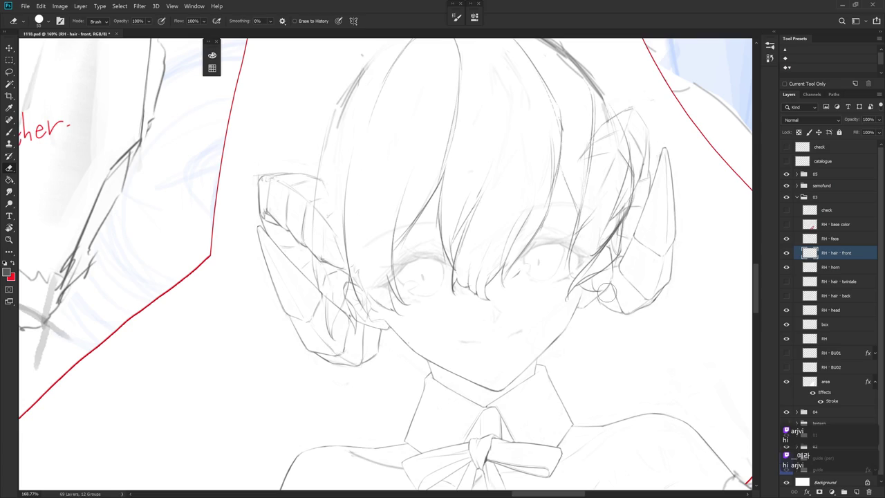
{"action": "key", "text": "F9"}
Compare earlier eraser and Delete Layer history states against the latest state
{"action": "left_click", "coordinate": [750, 174]}
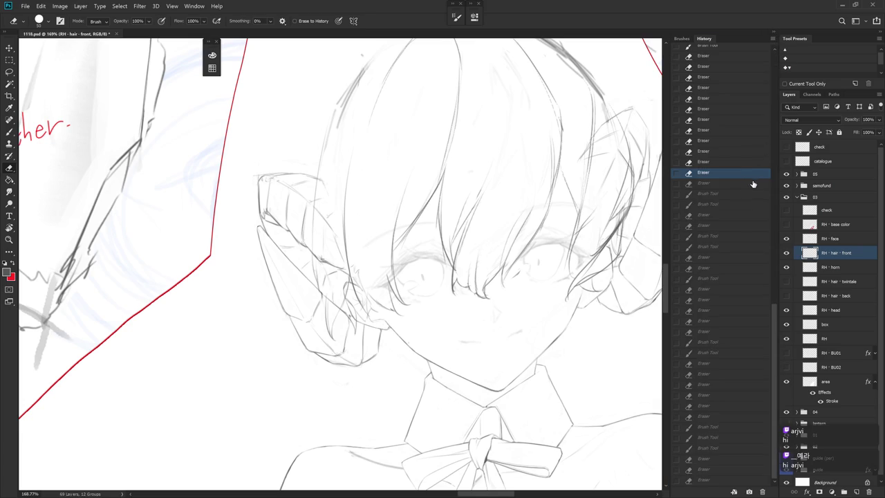
{"action": "left_click_drag", "start_coordinate": [772, 360], "coordinate": [765, 241]}
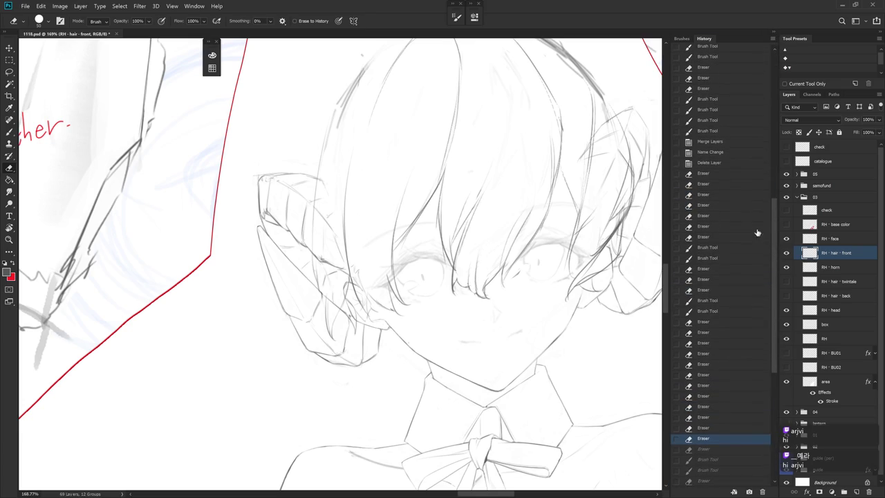
{"action": "left_click", "coordinate": [720, 165]}
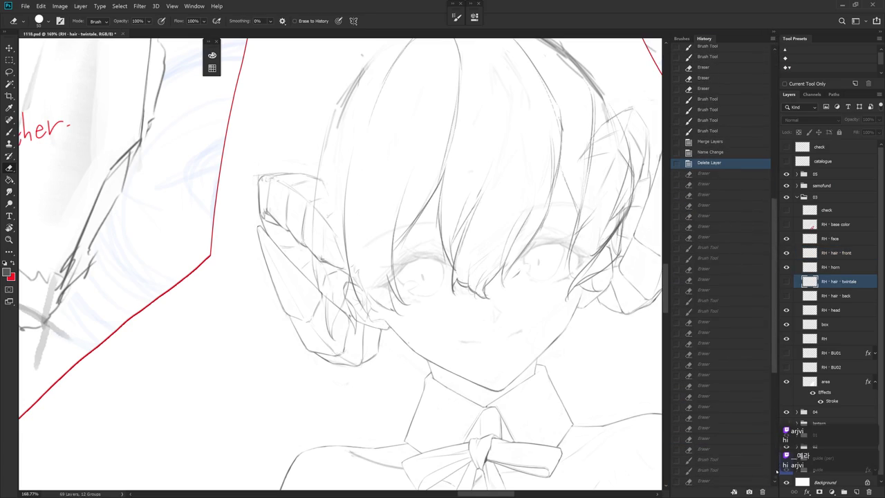
{"action": "left_click_drag", "start_coordinate": [774, 318], "coordinate": [777, 477]}
{"action": "left_click", "coordinate": [730, 481]}
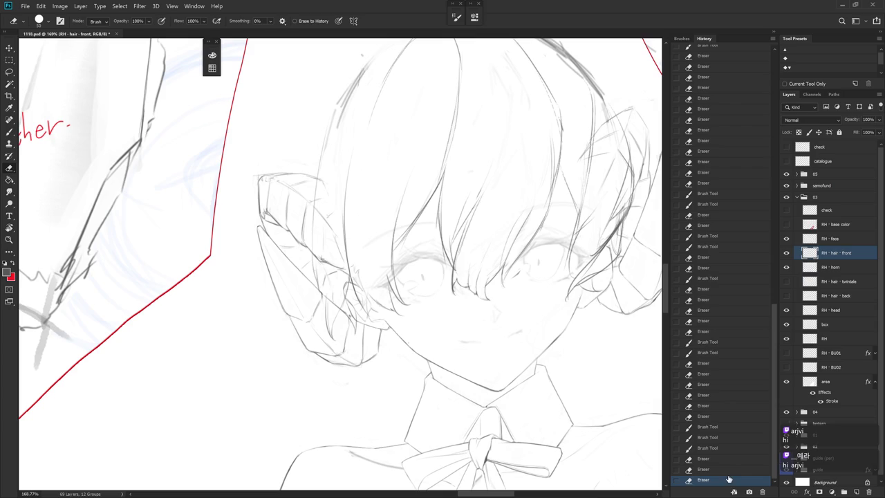
Add a short line beside the right-hand bangs and erase stray marks
{"action": "key", "text": "b"}
{"action": "mouse_move", "coordinate": [470, 285]}
{"action": "left_mouse_down"}
{"action": "mouse_move", "coordinate": [470, 257]}
{"action": "mouse_move", "coordinate": [478, 273]}
{"action": "left_mouse_up"}
{"action": "key", "text": "e"}
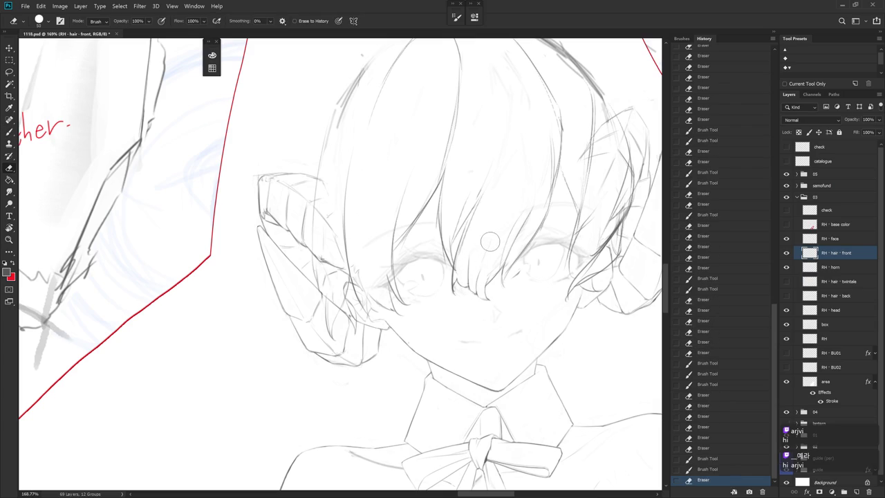
{"action": "scroll", "coordinate": [491, 242], "scroll_direction": "down", "scroll_amount": 5}
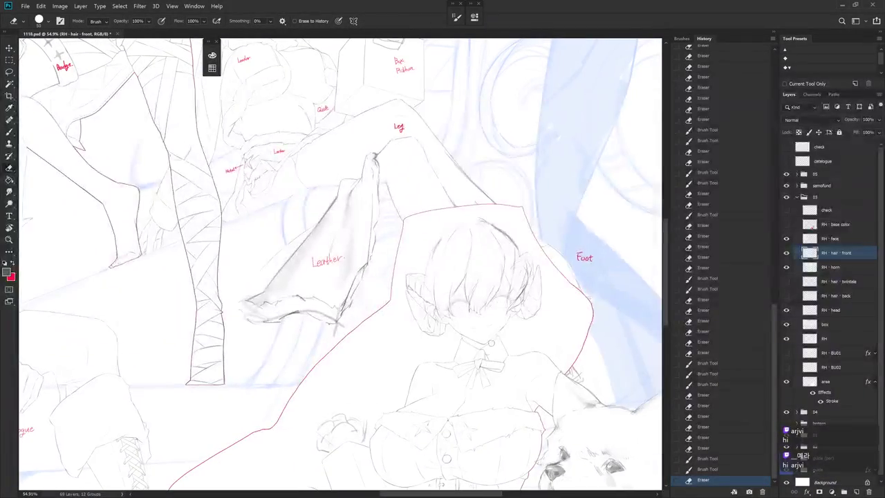
{"action": "scroll", "coordinate": [760, 250], "scroll_direction": "up", "scroll_amount": 5}
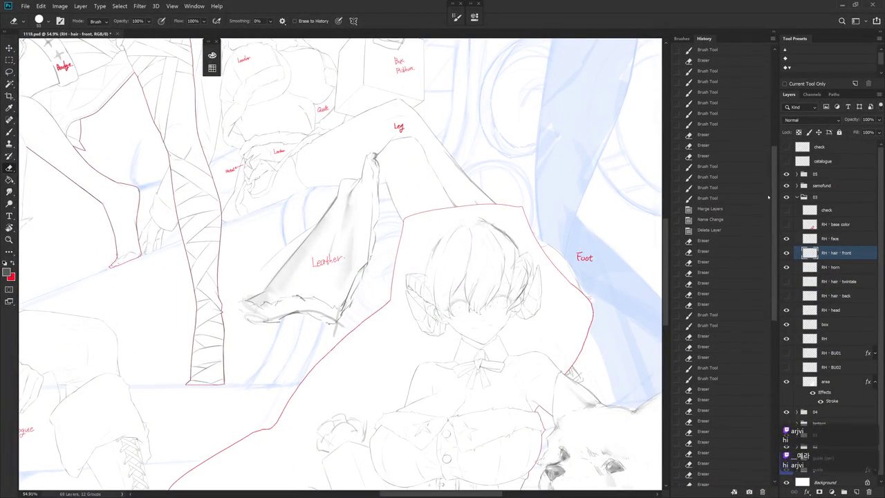
Revert the sketch to the history state after the layer deletion and close History
{"action": "left_click", "coordinate": [725, 230]}
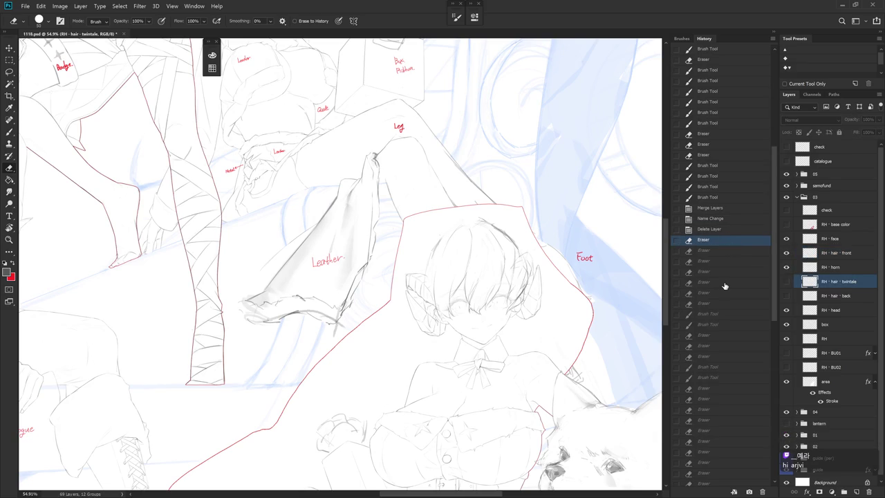
{"action": "left_click", "coordinate": [721, 324]}
{"action": "left_click", "coordinate": [712, 231]}
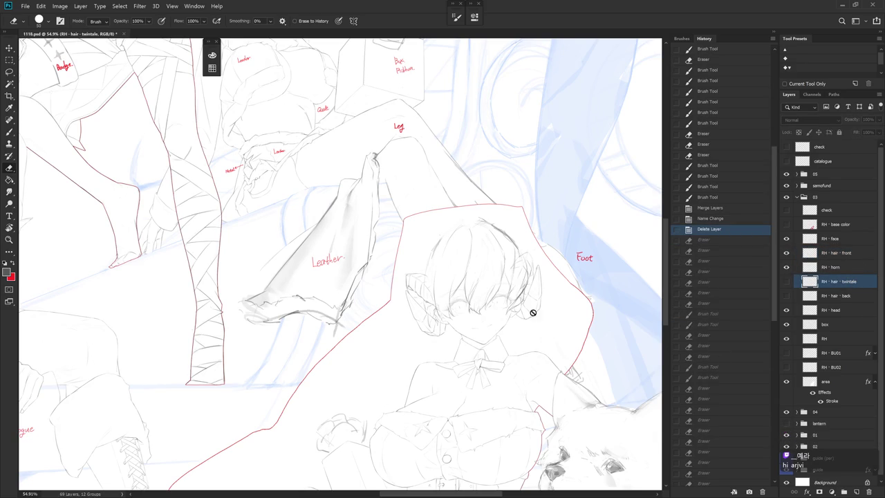
{"action": "scroll", "coordinate": [489, 322], "scroll_direction": "up", "scroll_amount": 2, "text": "alt"}
{"action": "left_click", "coordinate": [772, 34]}
{"action": "scroll", "coordinate": [502, 286], "scroll_direction": "up", "scroll_amount": 3, "text": "alt"}
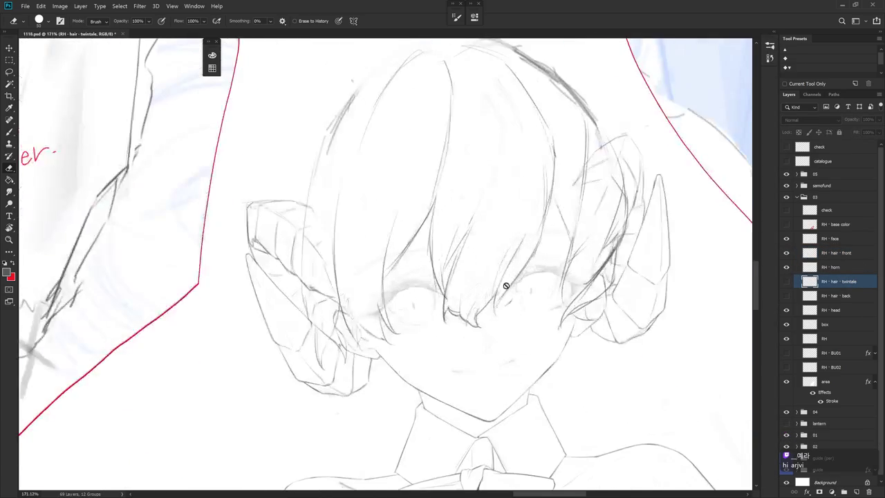
On the RH · hair · front layer, add short strokes at the bang tips over the eye
{"action": "key", "text": "b"}
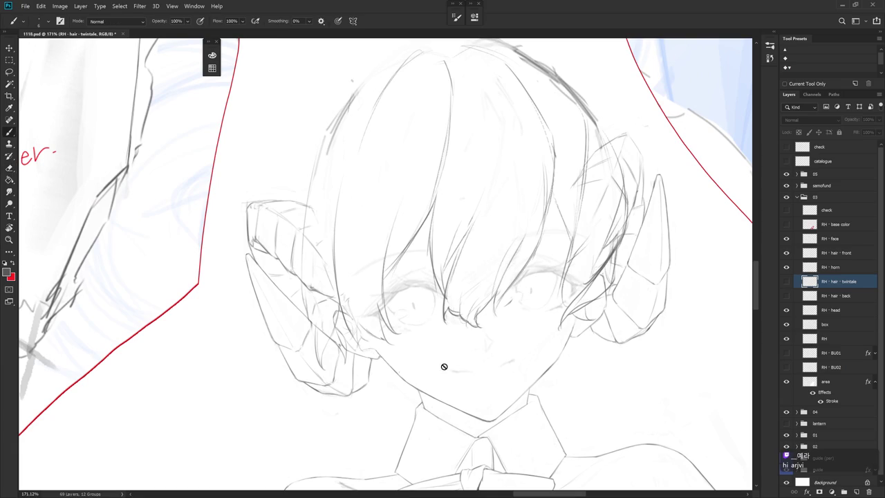
{"action": "key", "text": "e"}
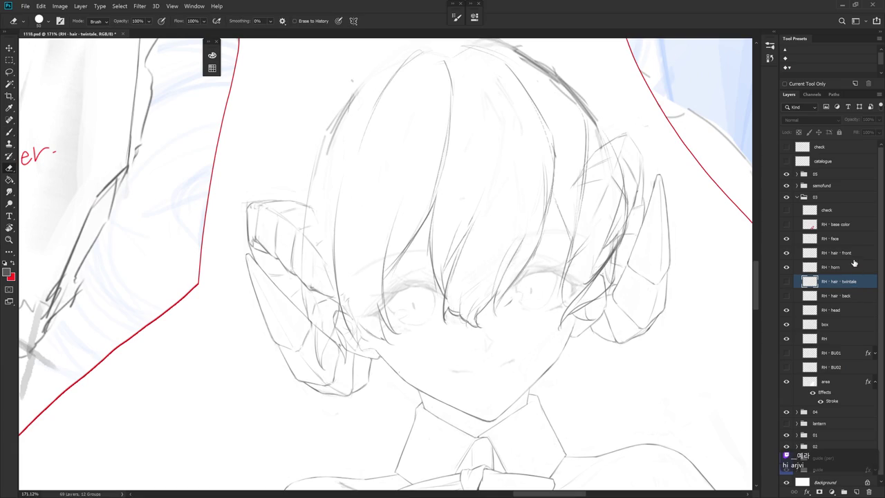
{"action": "left_click", "coordinate": [852, 255]}
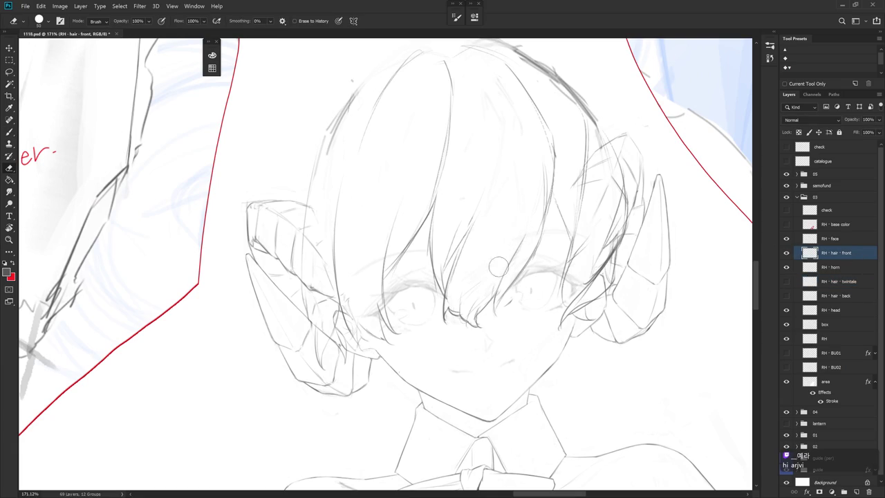
{"action": "key", "text": "b"}
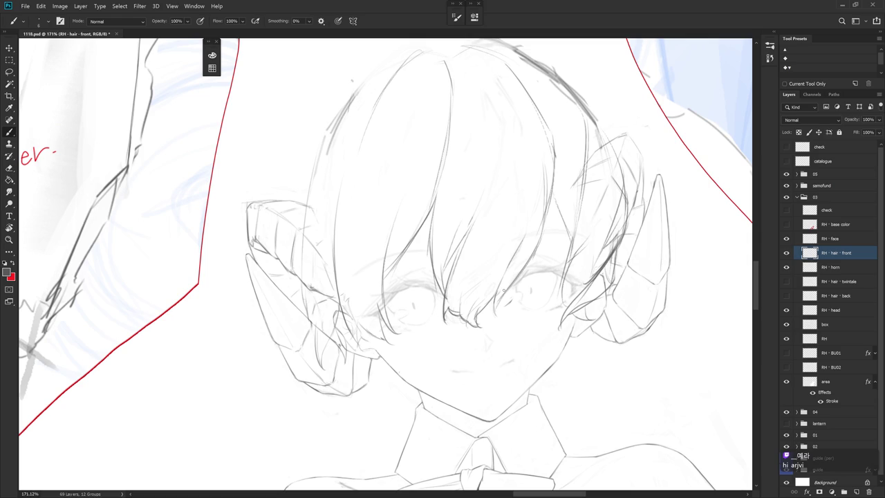
{"action": "left_click_drag", "start_coordinate": [461, 308], "coordinate": [470, 325]}
{"action": "key", "text": "e"}
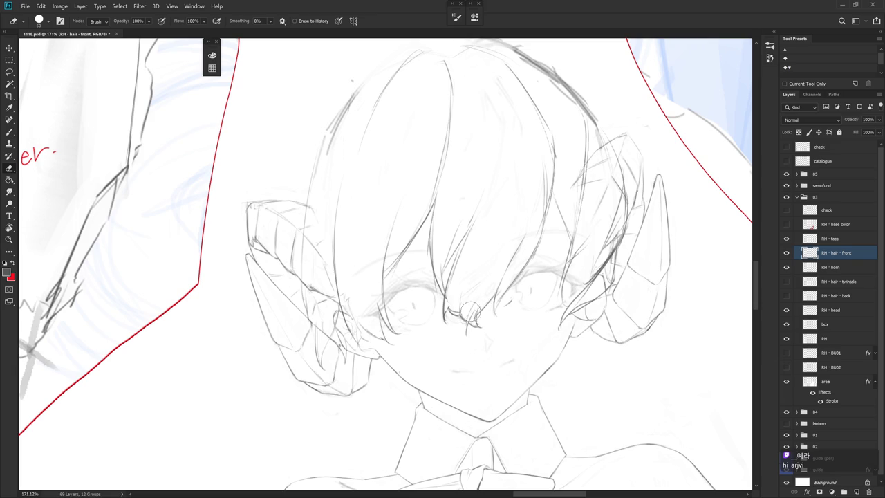
{"action": "key", "text": "b"}
{"action": "key", "text": "e"}
Erase a small mark below the bang tip and draw a small curl in its place
{"action": "left_click", "coordinate": [466, 336]}
{"action": "key", "text": "b"}
{"action": "left_click_drag", "start_coordinate": [470, 328], "coordinate": [466, 337]}
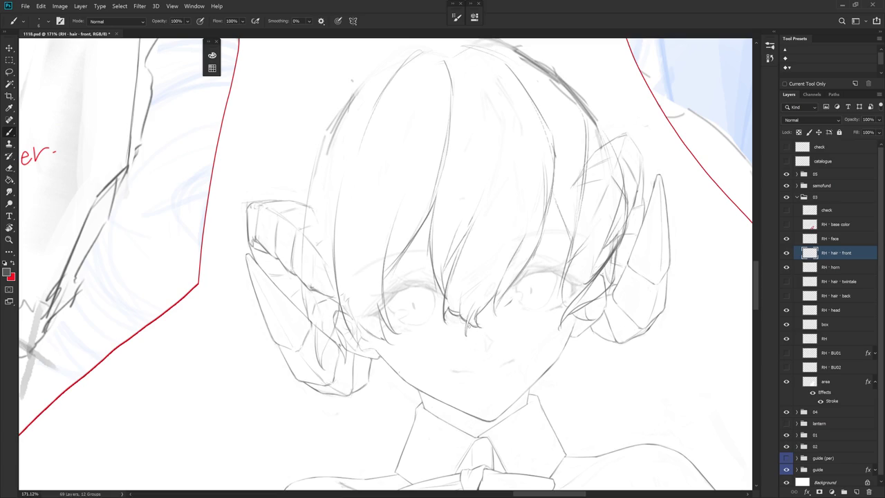
{"action": "key", "text": "e"}
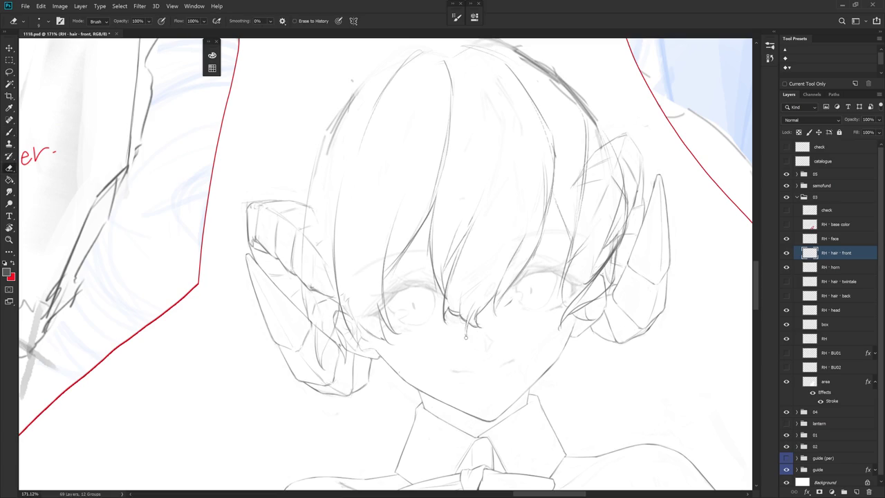
{"action": "key", "text": "b"}
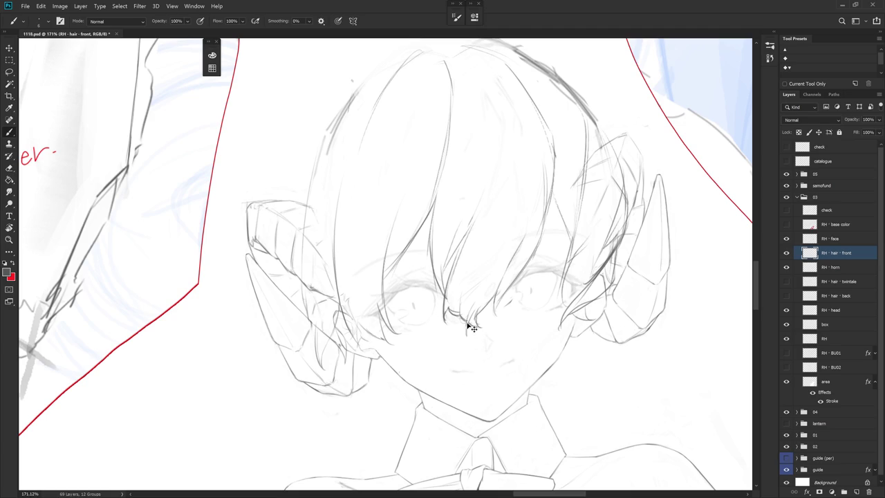
{"action": "key", "text": "e"}
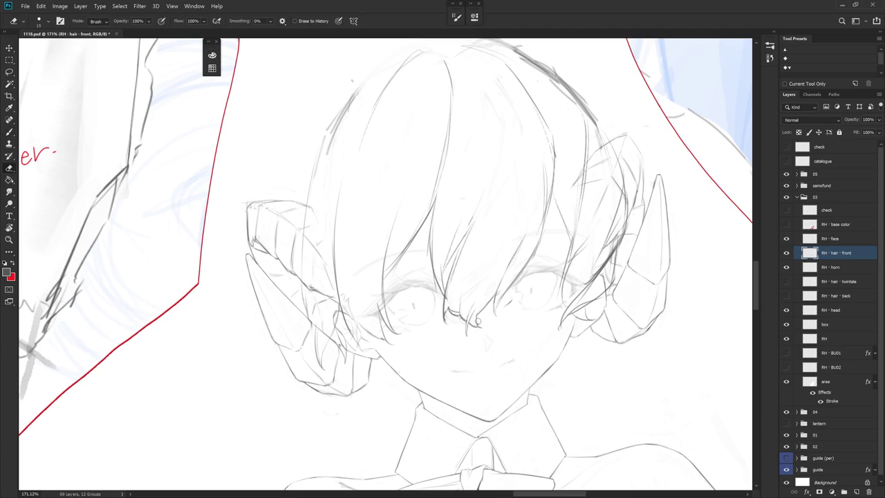
{"action": "key", "text": "b"}
{"action": "key", "text": "r"}
{"action": "left_click_drag", "start_coordinate": [488, 313], "coordinate": [424, 332]}
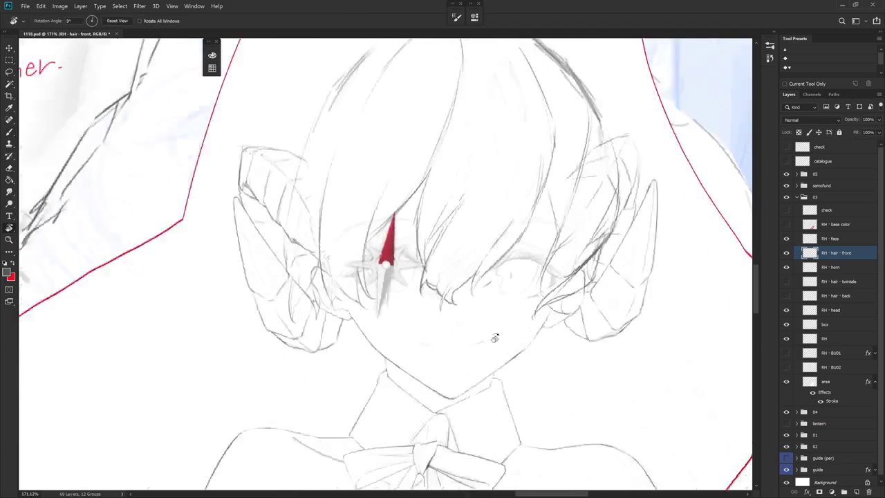
With the view rotated slightly, erase and redraw bang strands between the eyes
{"action": "key", "text": "e"}
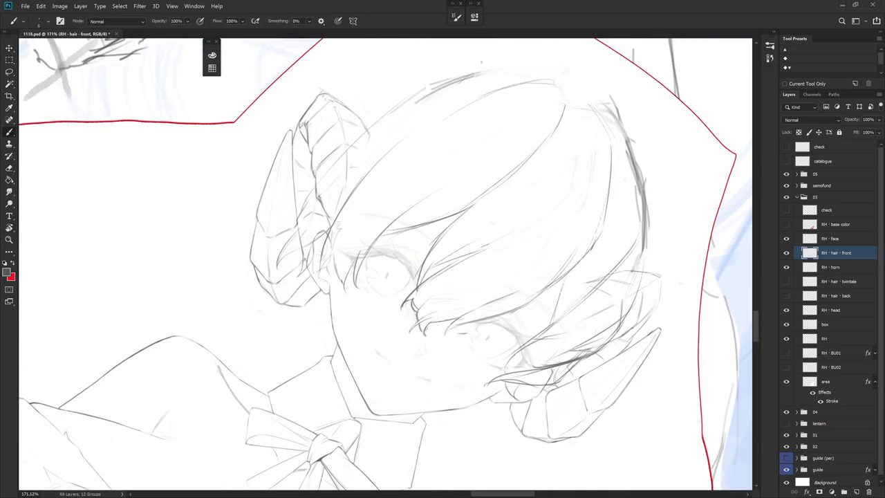
{"action": "key", "text": "r"}
{"action": "key", "text": "b"}
{"action": "mouse_move", "coordinate": [424, 331]}
{"action": "left_mouse_down"}
{"action": "mouse_move", "coordinate": [478, 274]}
{"action": "mouse_move", "coordinate": [451, 278]}
{"action": "left_mouse_up"}
{"action": "key", "text": "r"}
{"action": "key", "text": "r"}
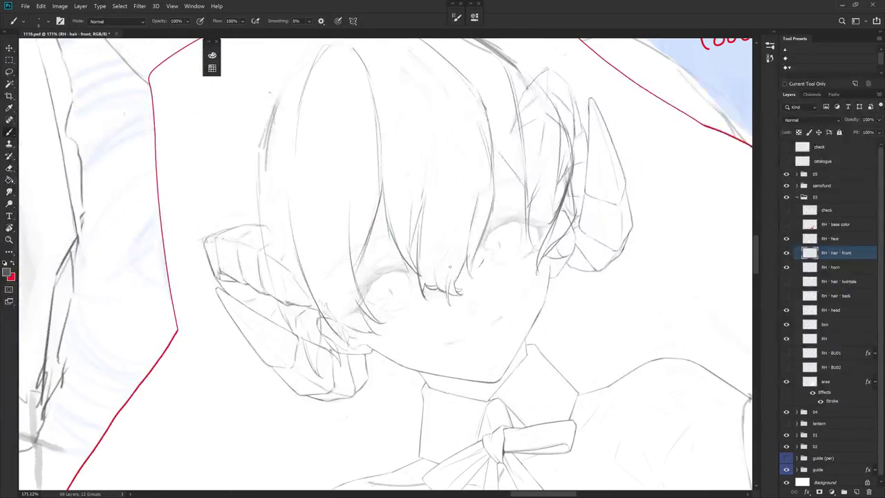
{"action": "key", "text": "e"}
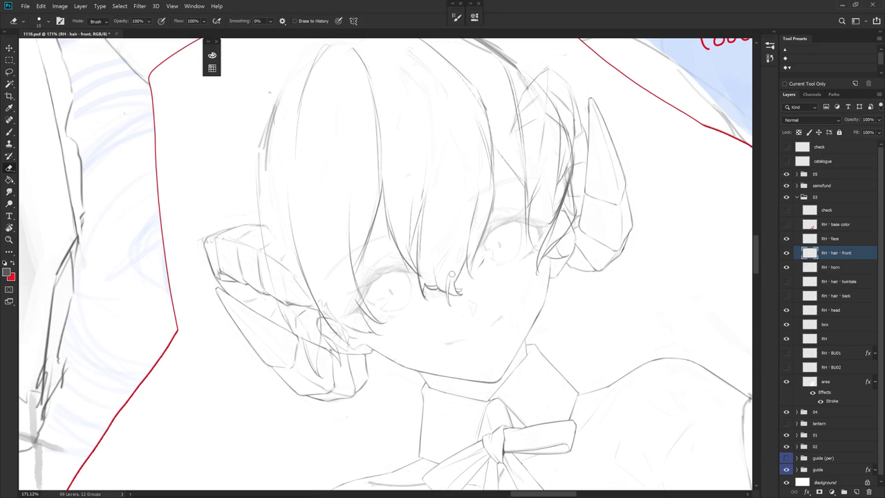
{"action": "key", "text": "b"}
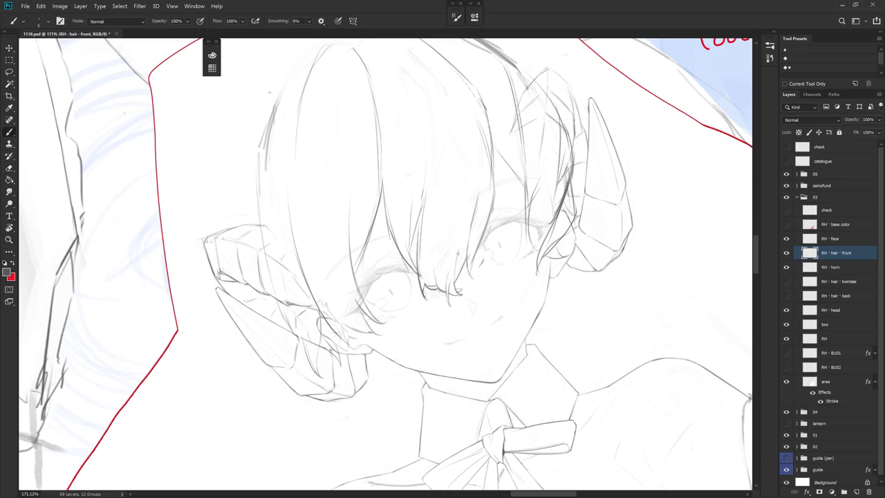
{"action": "key", "text": "e"}
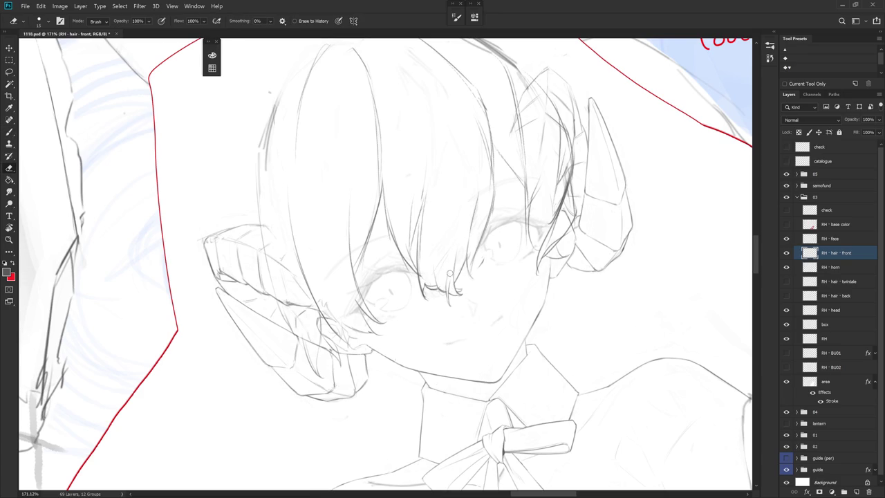
{"action": "key", "text": "b"}
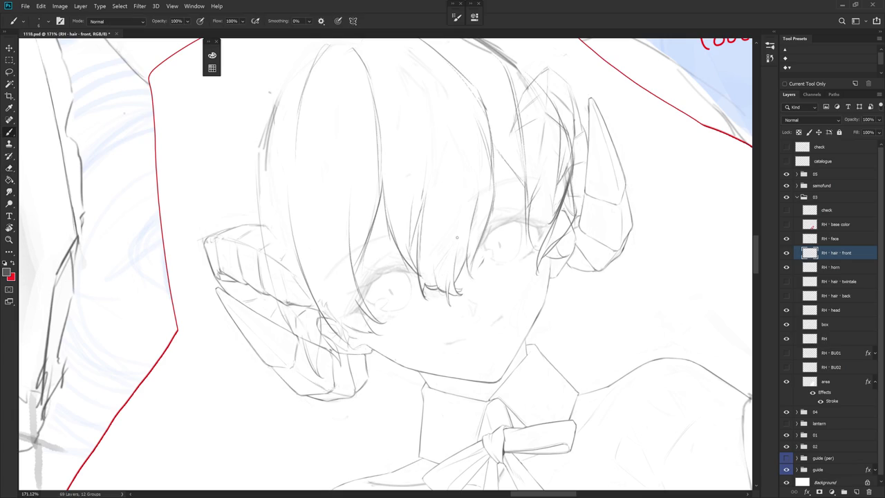
{"action": "key", "text": "e"}
Continue refining the bang strands over the eyes, turning the face back upright
{"action": "left_click_drag", "start_coordinate": [445, 296], "coordinate": [426, 305]}
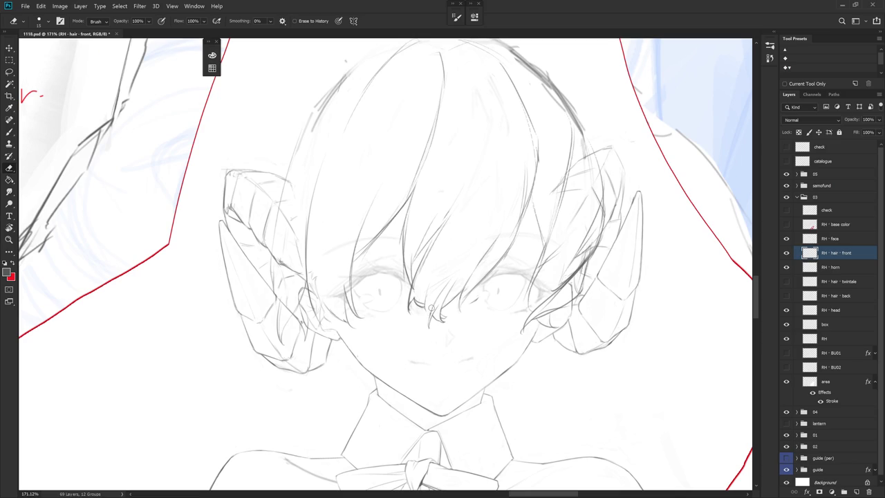
{"action": "key", "text": "b"}
{"action": "key", "text": "e"}
{"action": "key", "text": "b"}
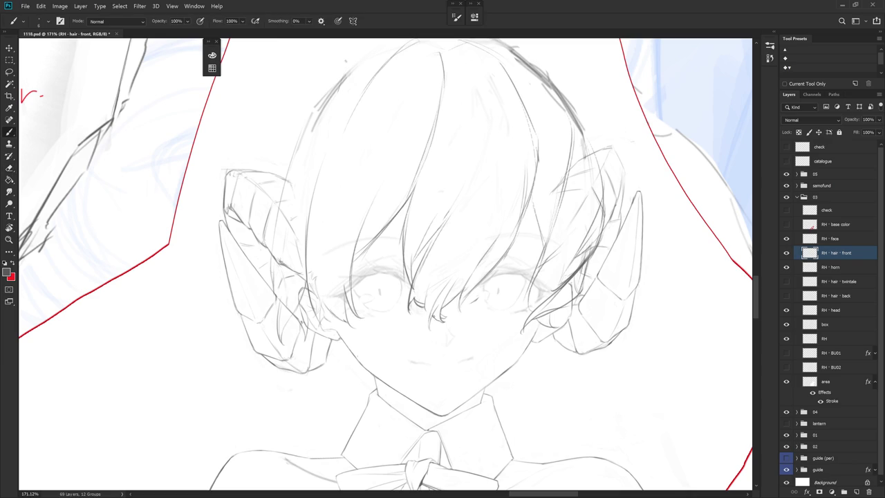
{"action": "left_click_drag", "start_coordinate": [441, 296], "coordinate": [445, 256]}
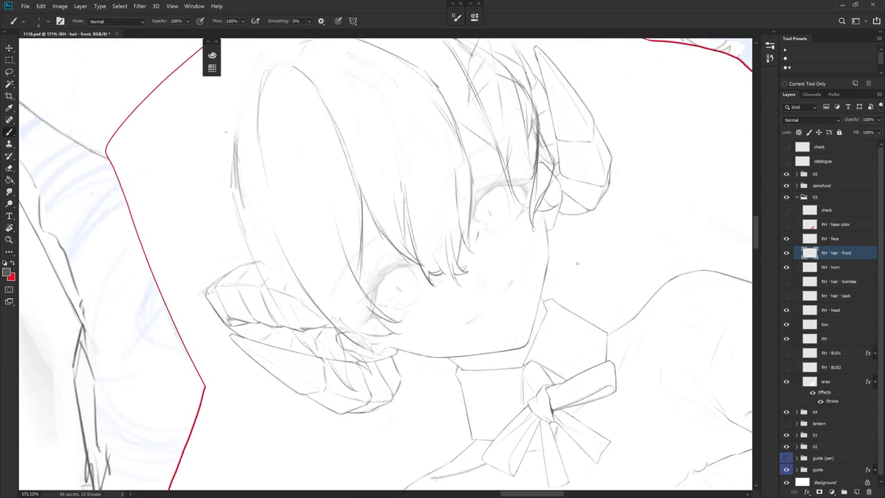
{"action": "key", "text": "e"}
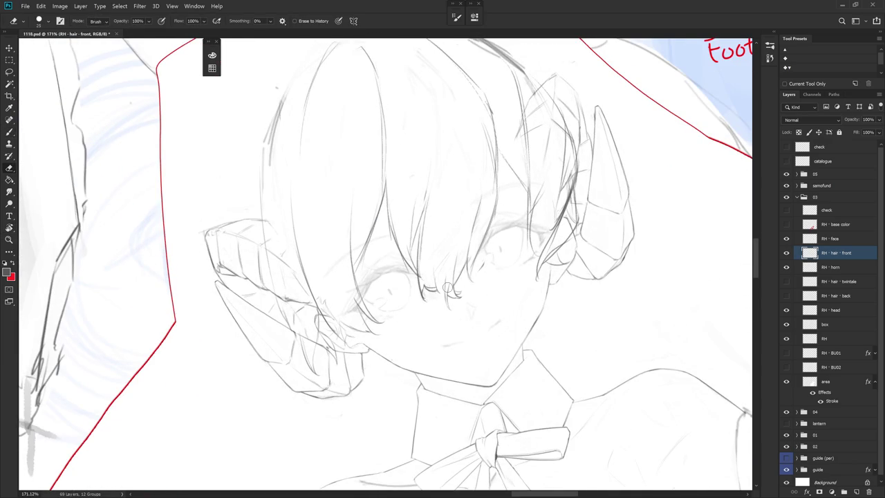
{"action": "left_click_drag", "start_coordinate": [448, 281], "coordinate": [423, 310]}
{"action": "key", "text": "b"}
{"action": "key", "text": "e"}
{"action": "key", "text": "b"}
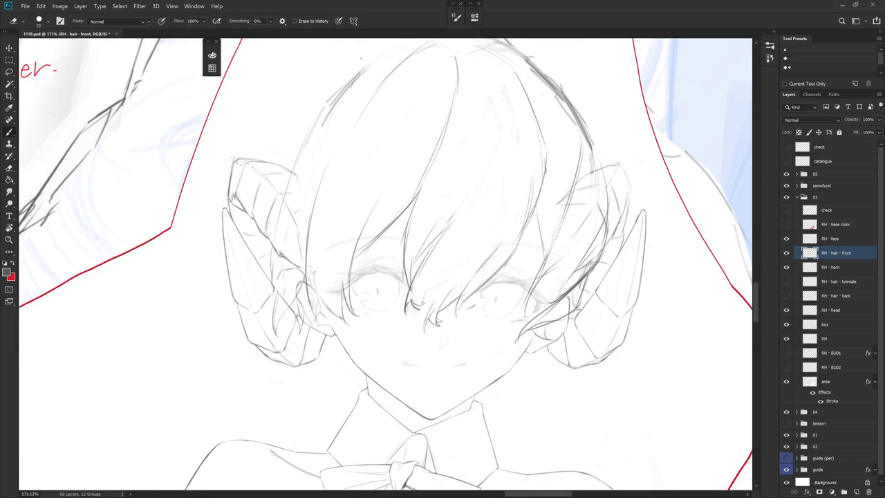
{"action": "key", "text": "e"}
{"action": "key", "text": "b"}
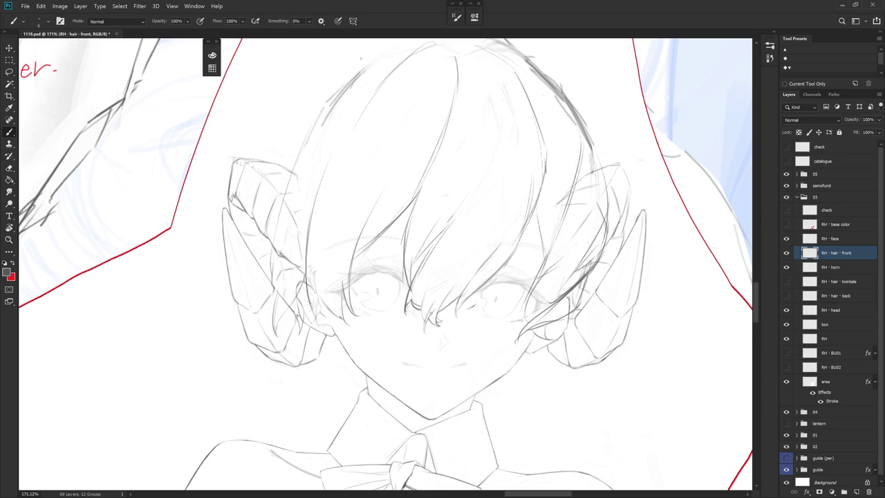
{"action": "left_click_drag", "start_coordinate": [434, 304], "coordinate": [434, 304]}
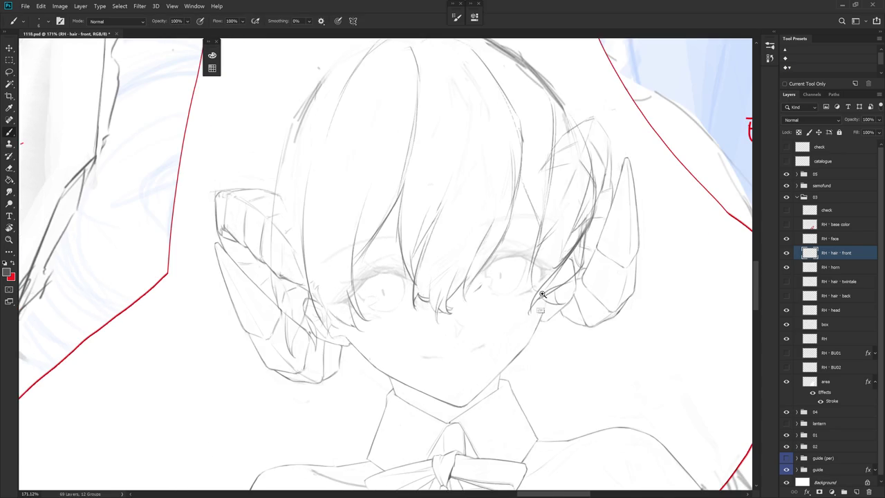
{"action": "scroll", "coordinate": [535, 301], "scroll_direction": "down", "scroll_amount": 5}
{"action": "scroll", "coordinate": [557, 367], "scroll_direction": "up", "scroll_amount": 3}
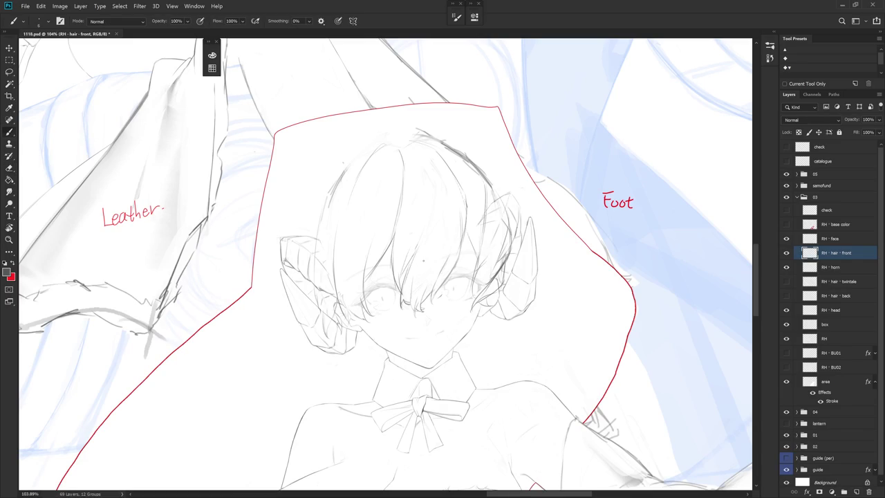
Undo a stray stroke near the nose and add short strokes among the hair strands
{"action": "left_click_drag", "start_coordinate": [434, 296], "coordinate": [435, 307]}
{"action": "key", "text": "ctrl+z"}
{"action": "key", "text": "e"}
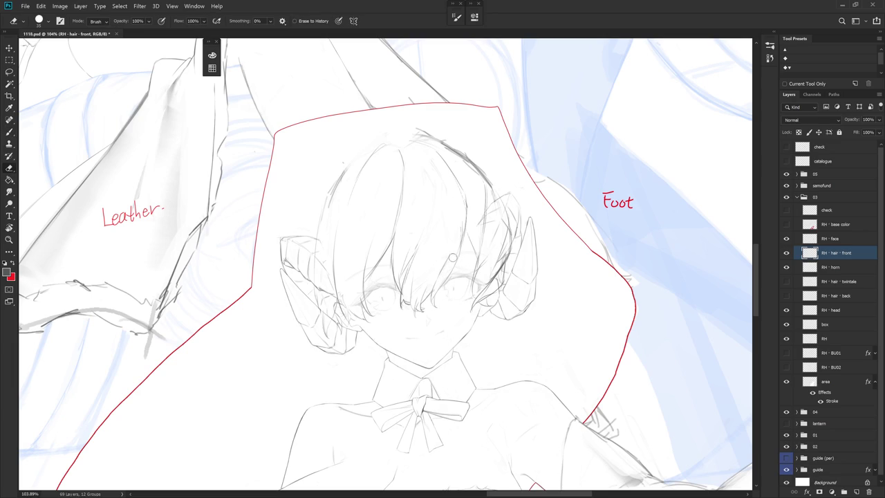
{"action": "key", "text": "b"}
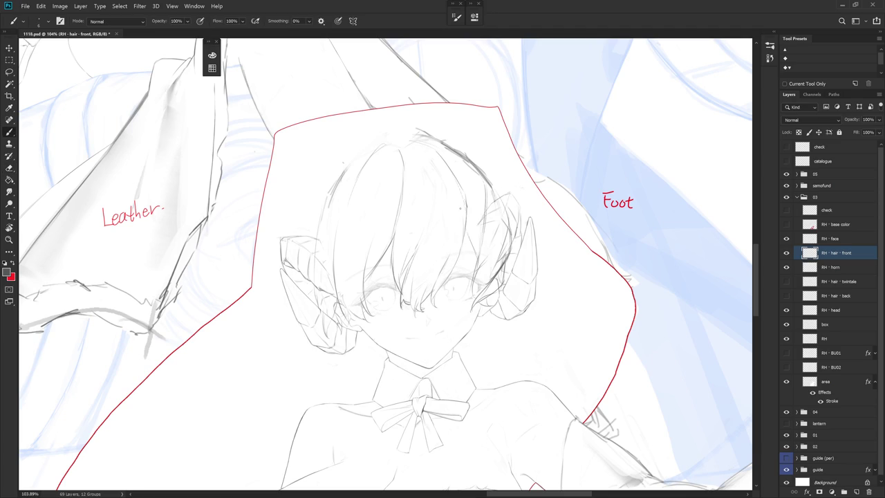
{"action": "left_click_drag", "start_coordinate": [463, 231], "coordinate": [455, 270]}
{"action": "left_click_drag", "start_coordinate": [387, 173], "coordinate": [484, 228]}
{"action": "key", "text": "e"}
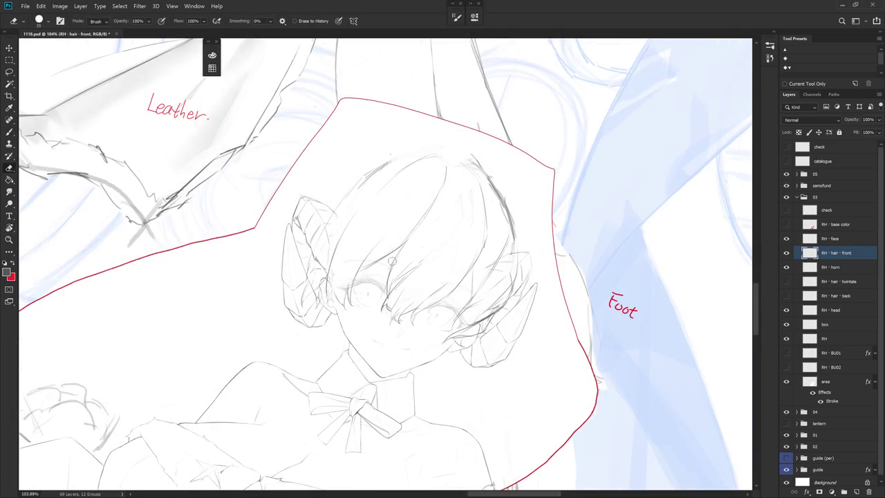
{"action": "key", "text": "b"}
{"action": "key", "text": "e"}
{"action": "key", "text": "b"}
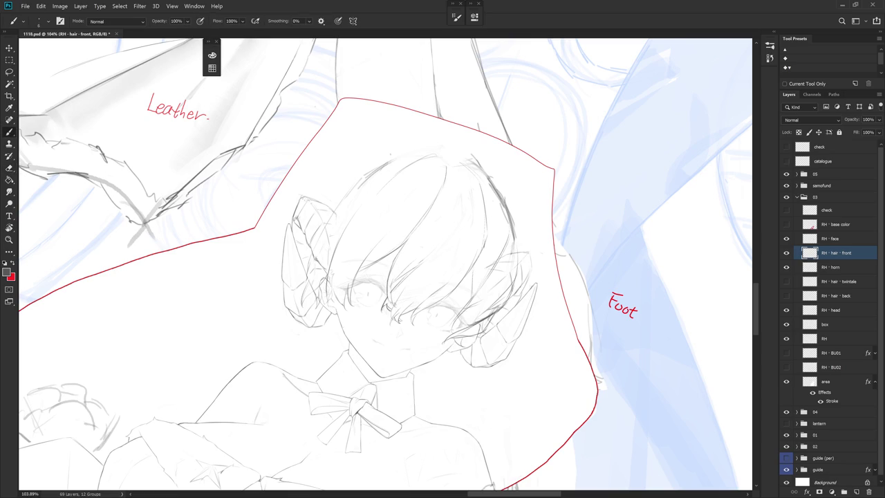
Keep redrawing the bangs at a new view angle, briefly selecting and deselecting the ear area
{"action": "key", "text": "r"}
{"action": "left_click_drag", "start_coordinate": [443, 207], "coordinate": [405, 280]}
{"action": "key", "text": "e"}
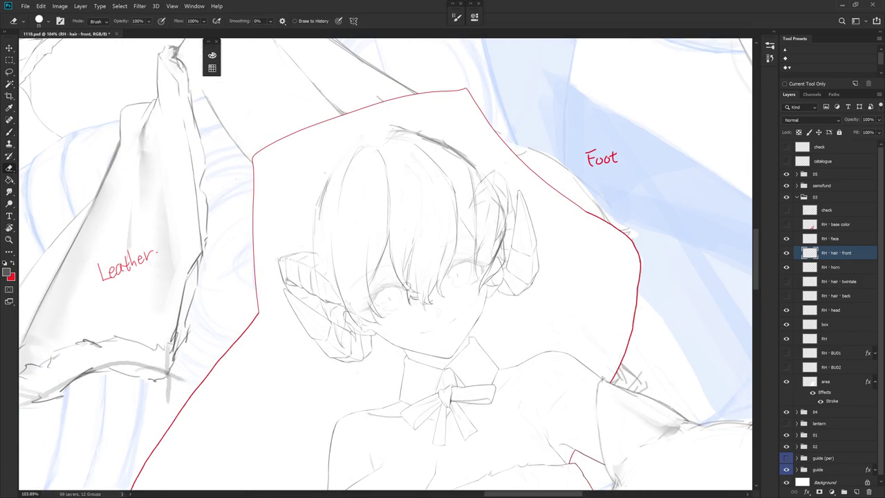
{"action": "key", "text": "b"}
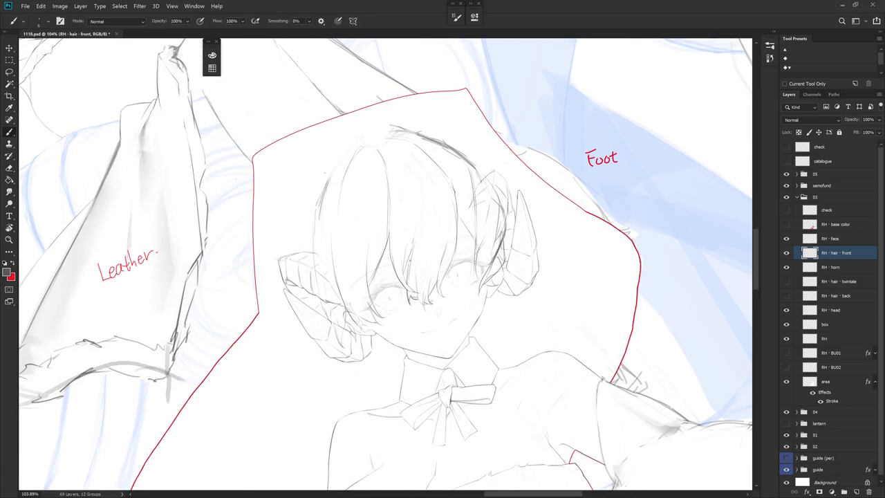
{"action": "key", "text": "e"}
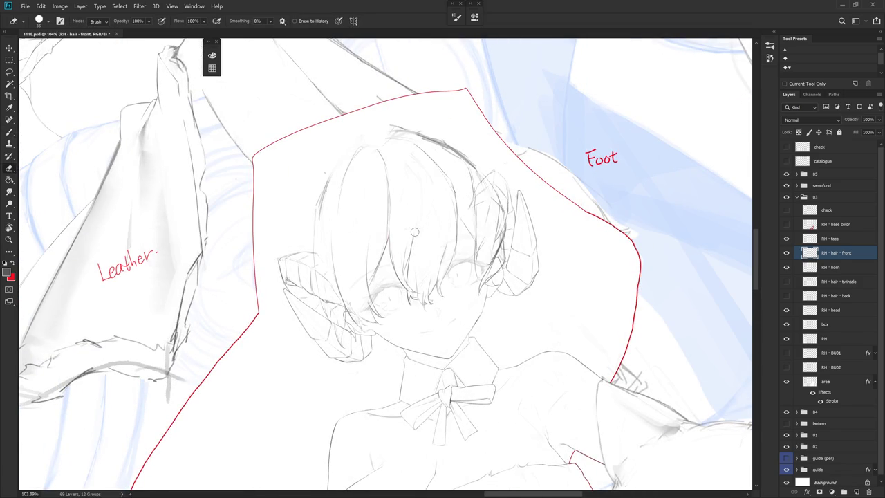
{"action": "key", "text": "b"}
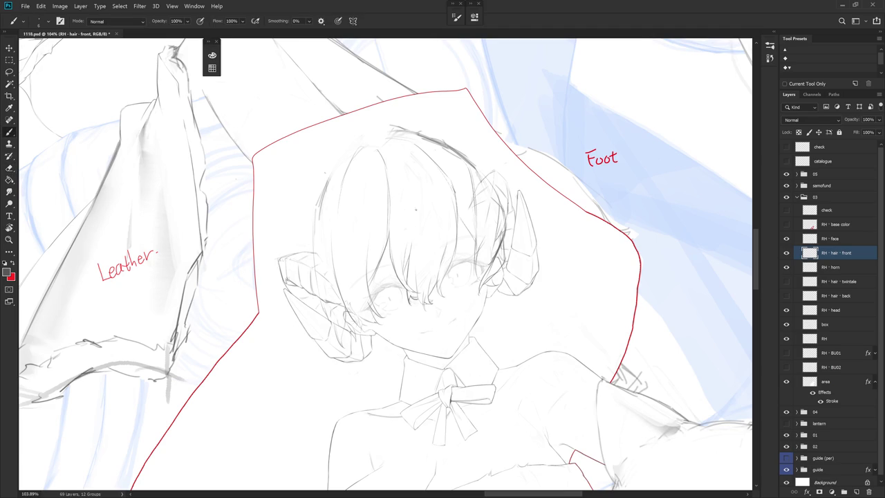
{"action": "key", "text": "r"}
{"action": "mouse_move", "coordinate": [413, 197]}
{"action": "left_mouse_down"}
{"action": "mouse_move", "coordinate": [437, 201]}
{"action": "mouse_move", "coordinate": [446, 225]}
{"action": "mouse_move", "coordinate": [490, 251]}
{"action": "left_mouse_up"}
{"action": "key", "text": "l"}
{"action": "key", "text": "ctrl+d"}
{"action": "key", "text": "b"}
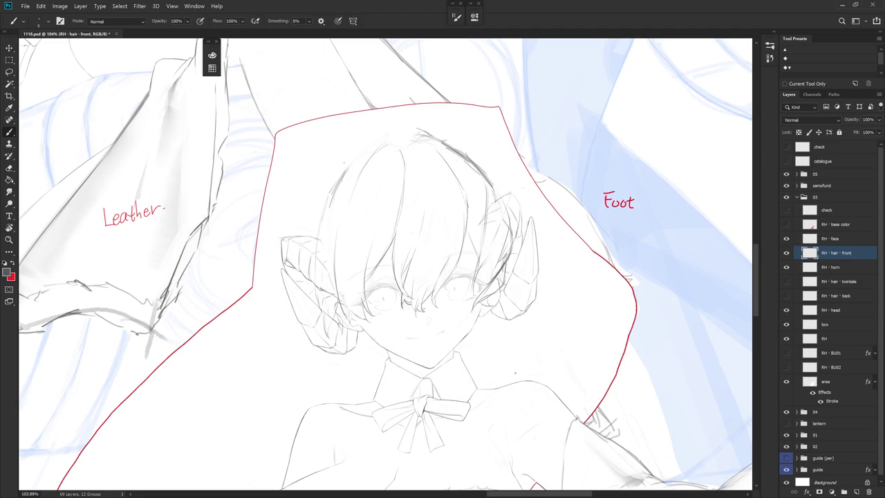
Lasso the messy hair strokes, delete them, deselect, and hide the horn layer to compare
{"action": "key", "text": "l"}
{"action": "mouse_move", "coordinate": [366, 288]}
{"action": "left_mouse_down"}
{"action": "mouse_move", "coordinate": [380, 238]}
{"action": "mouse_move", "coordinate": [339, 241]}
{"action": "mouse_move", "coordinate": [345, 315]}
{"action": "mouse_move", "coordinate": [397, 345]}
{"action": "left_mouse_up"}
{"action": "key", "text": "Delete"}
{"action": "key", "text": "ctrl+d"}
{"action": "key", "text": "b"}
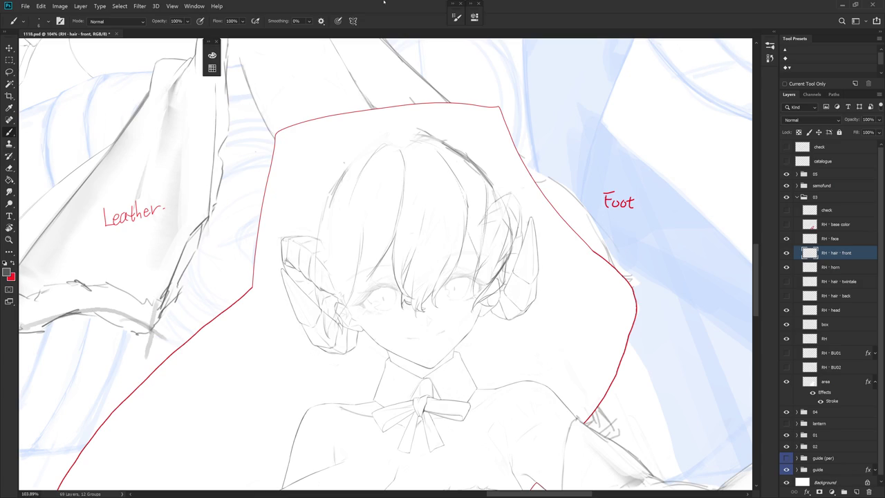
{"action": "left_click", "coordinate": [786, 267]}
Show the RH - horn layer at 20% opacity, then return to the RH - hair - front layer
{"action": "left_click", "coordinate": [786, 267]}
{"action": "left_click", "coordinate": [850, 270]}
{"action": "left_click", "coordinate": [867, 119]}
{"action": "type", "text": "20"}
{"action": "key", "text": "Return"}
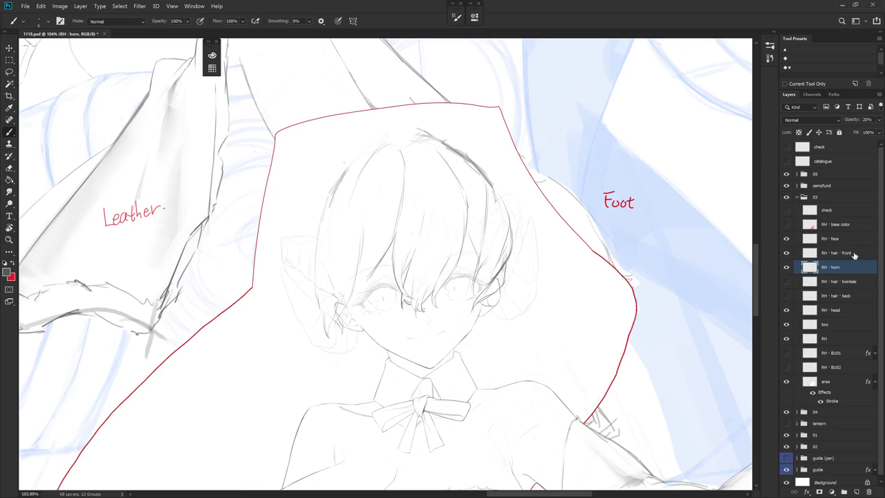
{"action": "left_click", "coordinate": [857, 254]}
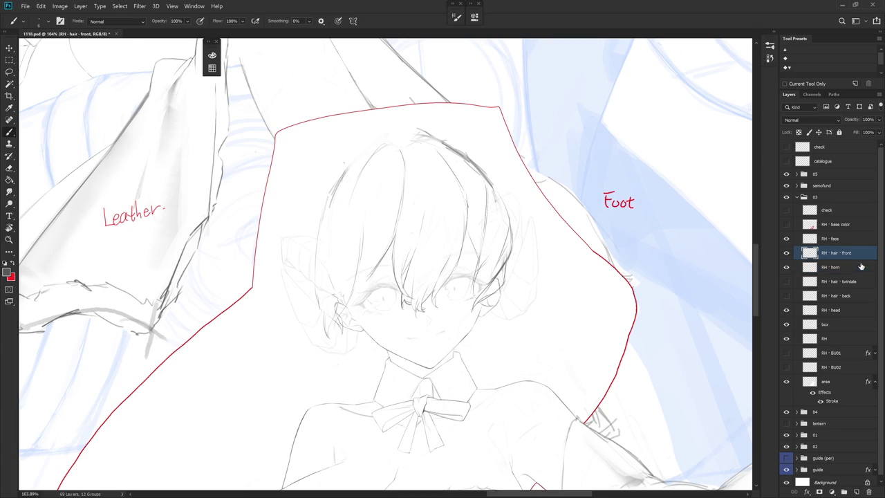
{"action": "left_click", "coordinate": [853, 297]}
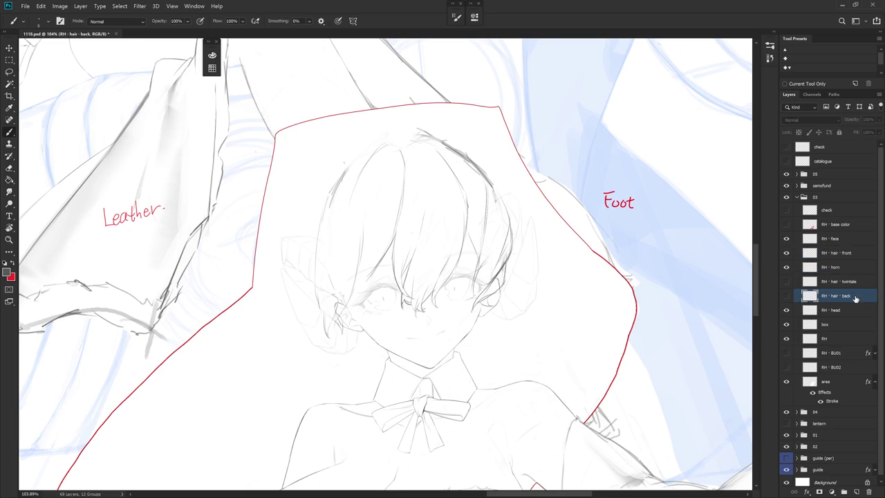
{"action": "left_click", "coordinate": [852, 255]}
{"action": "key", "text": "e"}
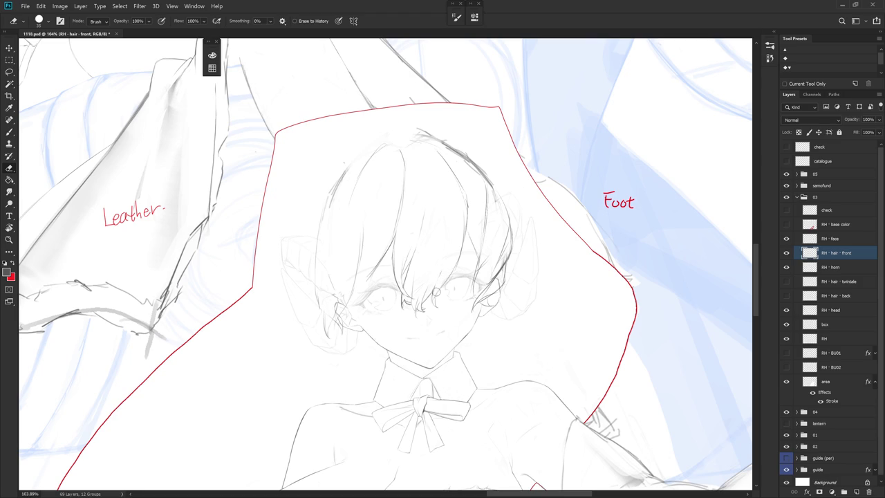
Try drawing short and vertical hair strands, undoing each attempt
{"action": "key", "text": "b"}
{"action": "left_click_drag", "start_coordinate": [443, 259], "coordinate": [440, 273]}
{"action": "key", "text": "ctrl+z"}
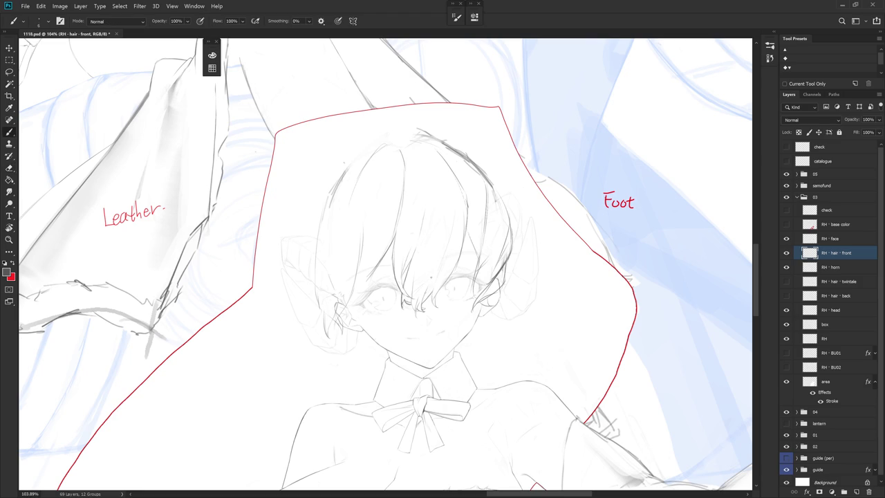
{"action": "left_click_drag", "start_coordinate": [447, 207], "coordinate": [447, 248]}
{"action": "key", "text": "ctrl+z"}
{"action": "left_click_drag", "start_coordinate": [445, 213], "coordinate": [444, 251]}
{"action": "key", "text": "ctrl+z"}
Draw a short vertical strand and a down-left curving strand on the right bangs
{"action": "key", "text": "e"}
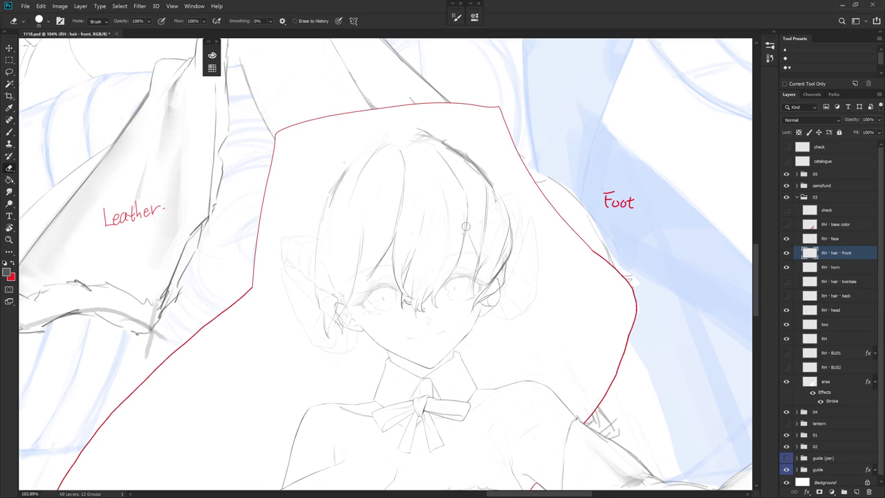
{"action": "key", "text": "b"}
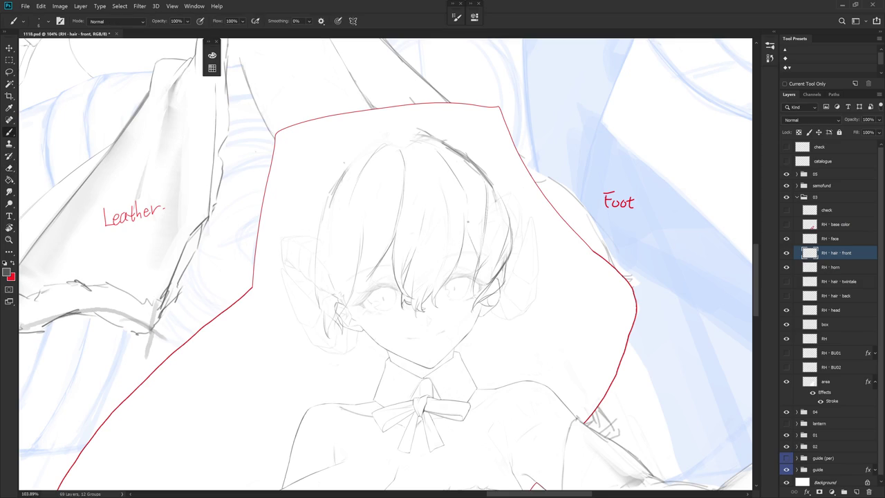
{"action": "key", "text": "e"}
{"action": "key", "text": "b"}
{"action": "mouse_move", "coordinate": [469, 203]}
{"action": "left_mouse_down"}
{"action": "mouse_move", "coordinate": [471, 232]}
{"action": "mouse_move", "coordinate": [450, 261]}
{"action": "left_mouse_up"}
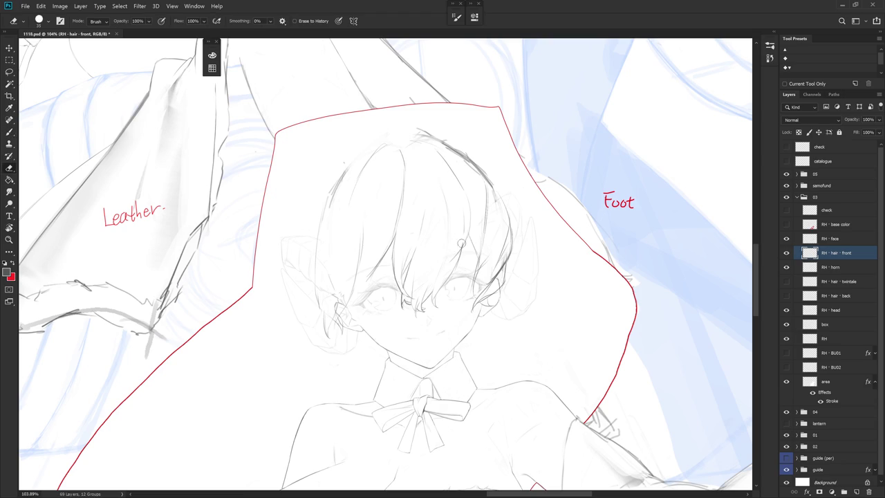
{"action": "left_click_drag", "start_coordinate": [461, 242], "coordinate": [451, 259]}
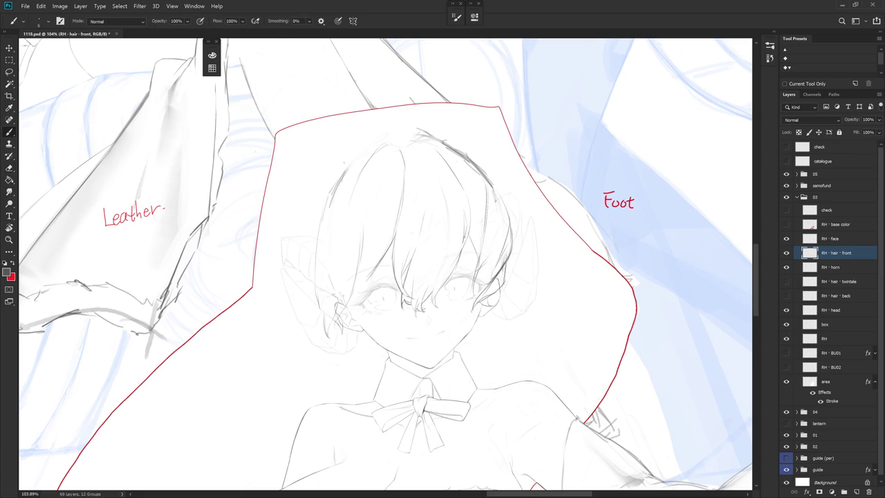
Tilt the view to check the hair, then draw a short strand line in the bangs
{"action": "mouse_move", "coordinate": [553, 208]}
{"action": "left_mouse_down"}
{"action": "mouse_move", "coordinate": [518, 311]}
{"action": "mouse_move", "coordinate": [553, 228]}
{"action": "left_mouse_up"}
{"action": "left_click_drag", "start_coordinate": [454, 244], "coordinate": [449, 257]}
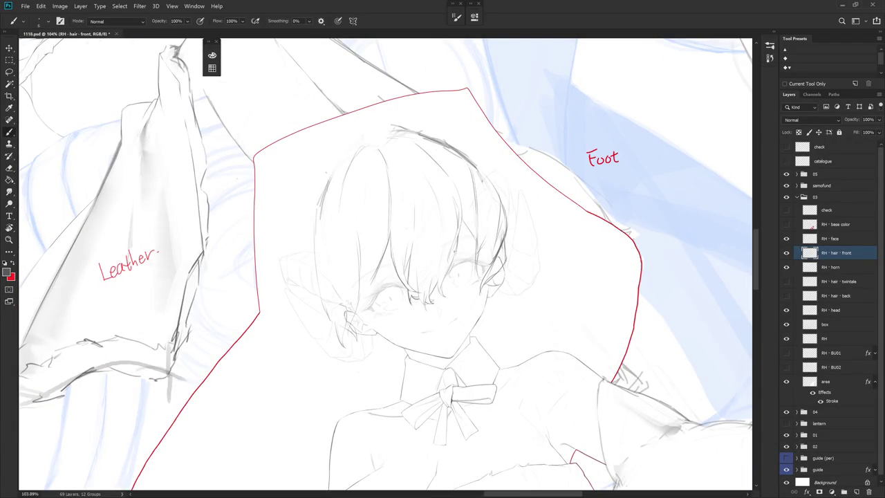
{"action": "key", "text": "e"}
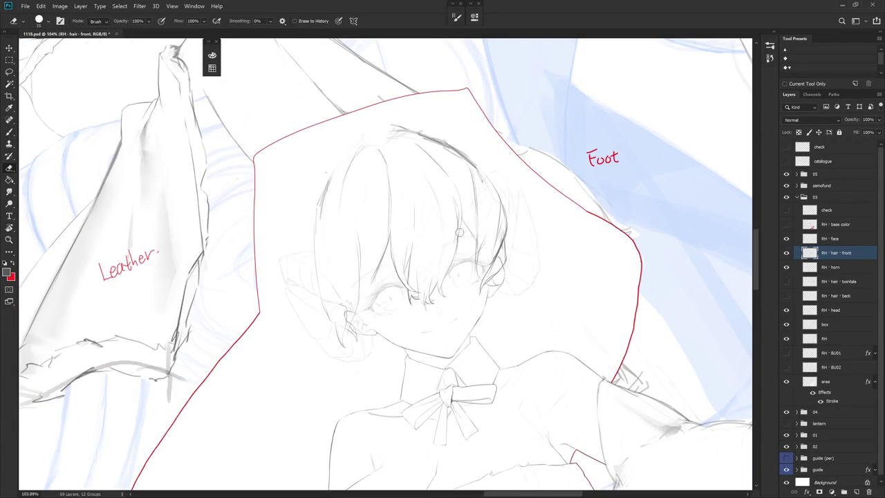
{"action": "key", "text": "b"}
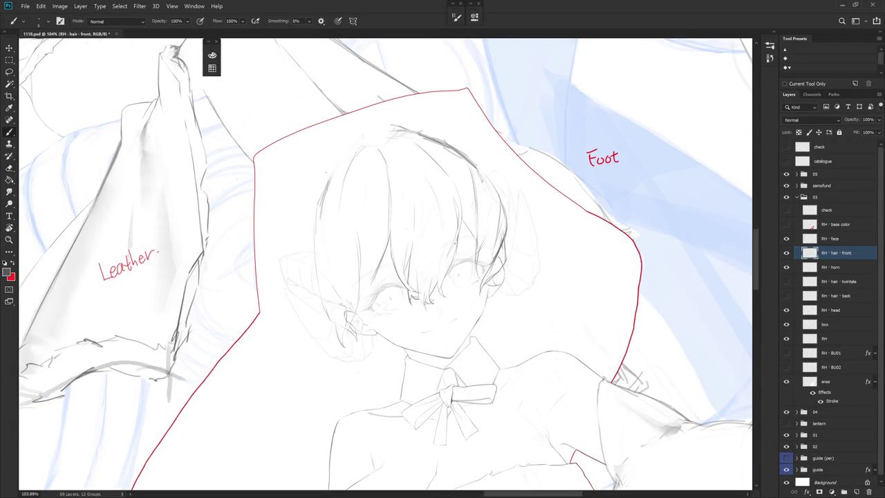
{"action": "key", "text": "e"}
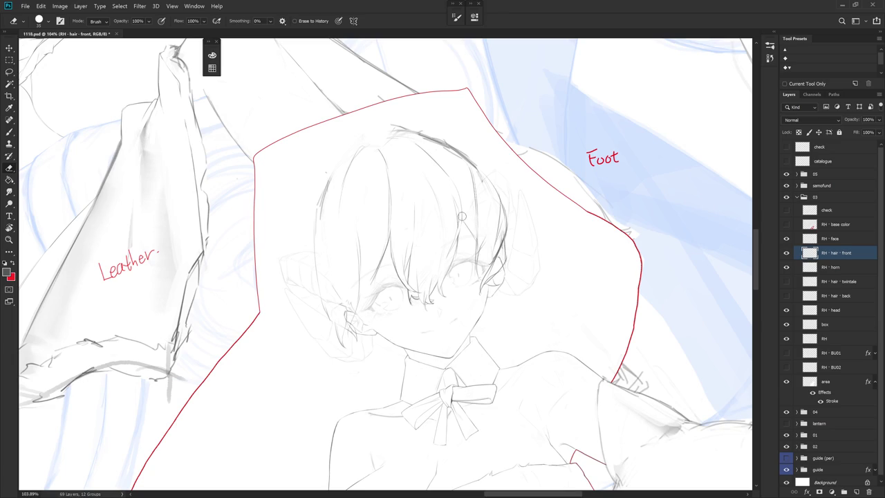
{"action": "key", "text": "b"}
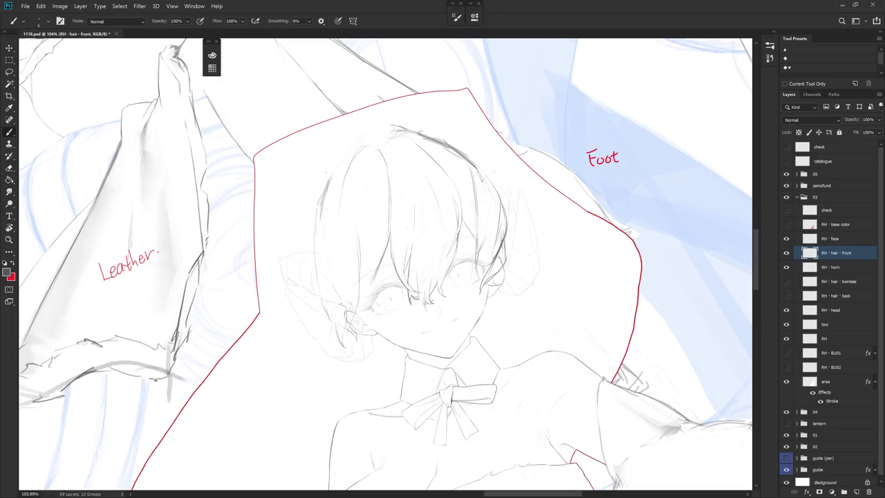
Add three short strand strokes across the upper front hair and lower bangs
{"action": "key", "text": "e"}
{"action": "key", "text": "b"}
{"action": "key", "text": "e"}
{"action": "key", "text": "b"}
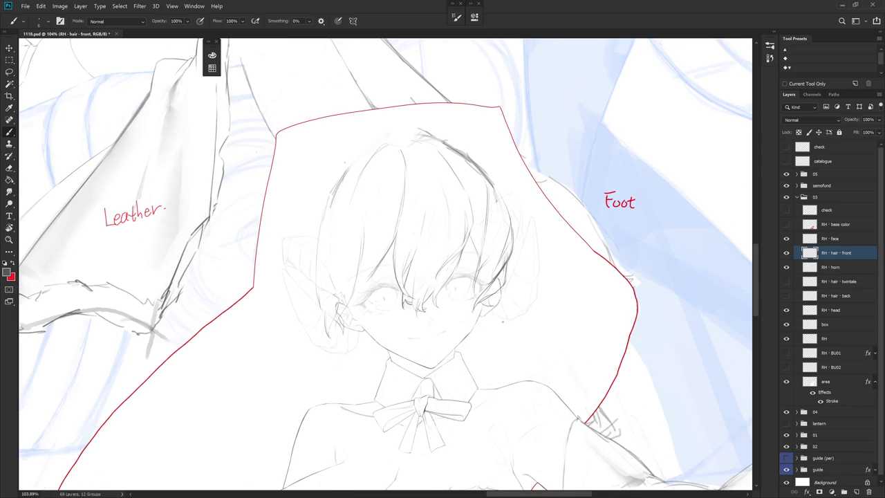
{"action": "key", "text": "e"}
{"action": "key", "text": "b"}
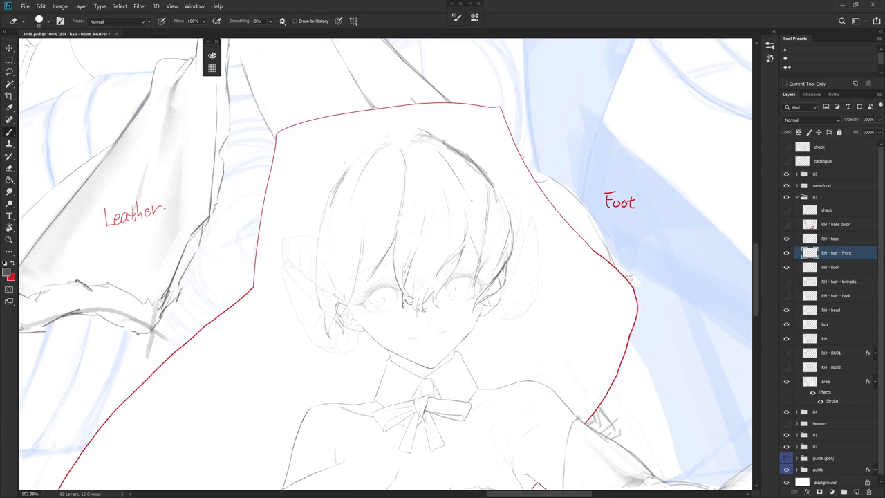
{"action": "left_click_drag", "start_coordinate": [475, 199], "coordinate": [471, 223]}
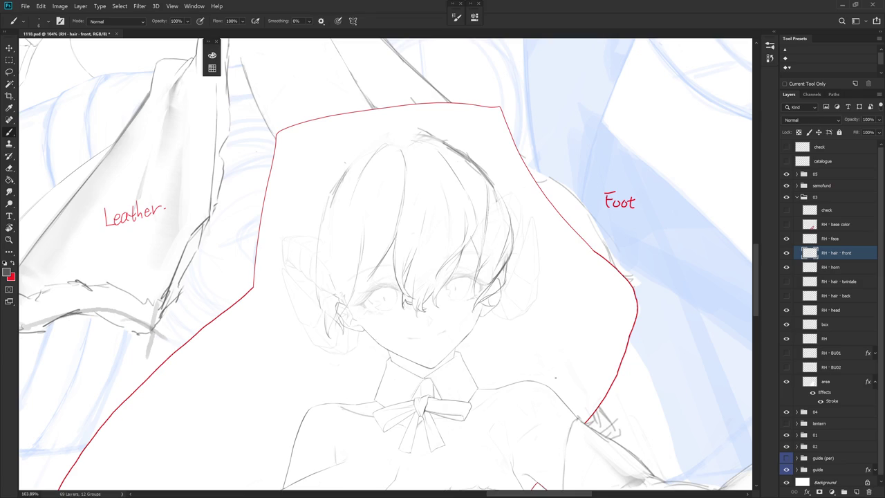
{"action": "left_click_drag", "start_coordinate": [467, 237], "coordinate": [478, 264]}
{"action": "left_click_drag", "start_coordinate": [451, 272], "coordinate": [443, 282]}
Draw a short strand line on the right-side hair, alternating Brush and Eraser
{"action": "key", "text": "e"}
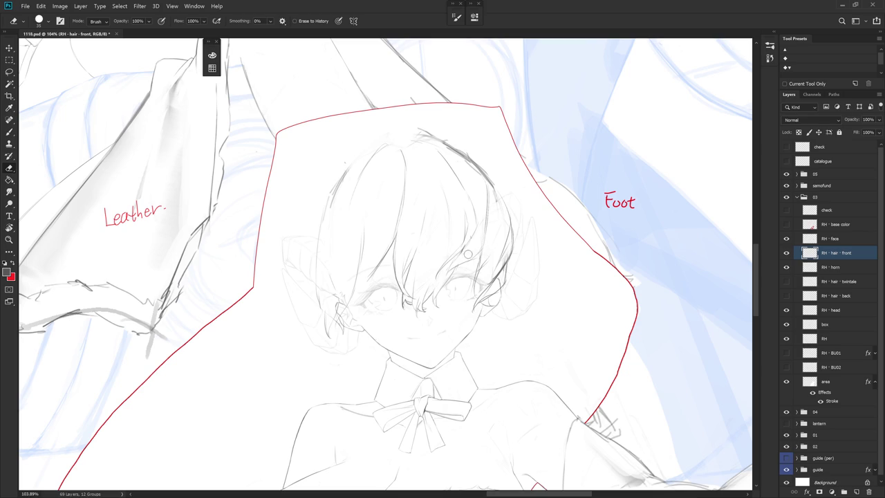
{"action": "key", "text": "b"}
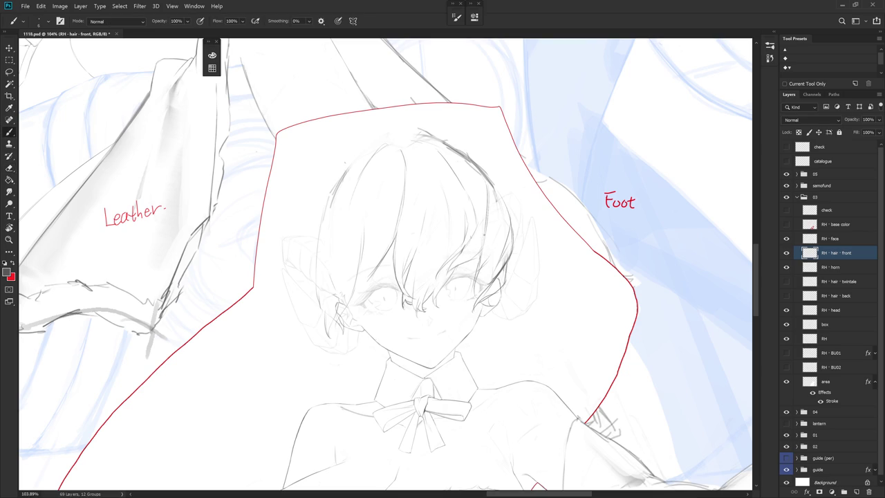
{"action": "key", "text": "e"}
{"action": "key", "text": "b"}
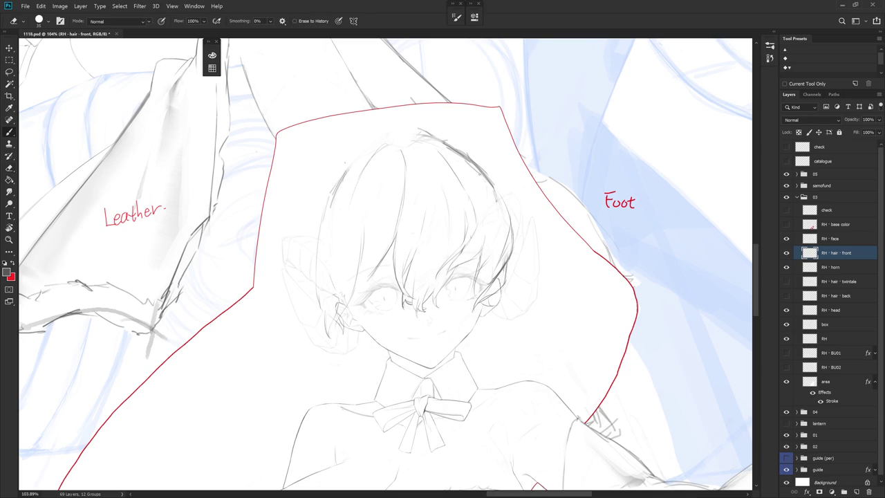
{"action": "key", "text": "e"}
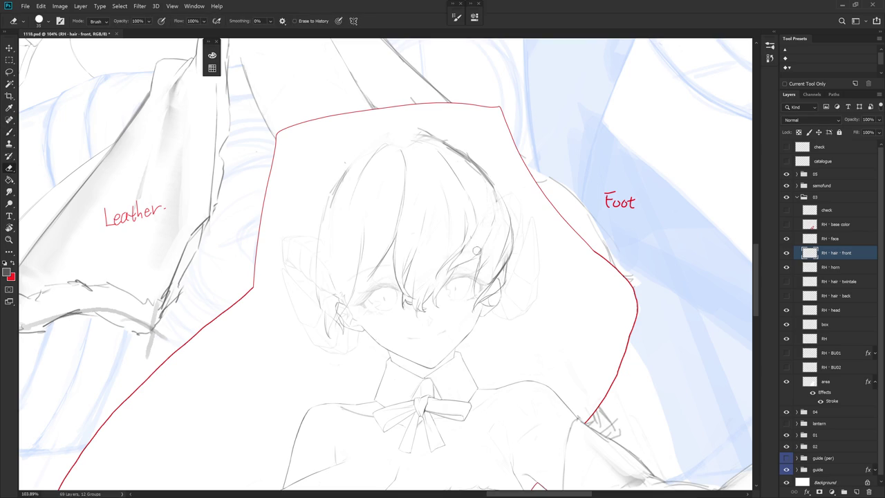
{"action": "key", "text": "b"}
{"action": "key", "text": "e"}
{"action": "key", "text": "b"}
{"action": "key", "text": "e"}
{"action": "key", "text": "b"}
{"action": "key", "text": "e"}
{"action": "key", "text": "b"}
{"action": "left_click_drag", "start_coordinate": [492, 239], "coordinate": [469, 261]}
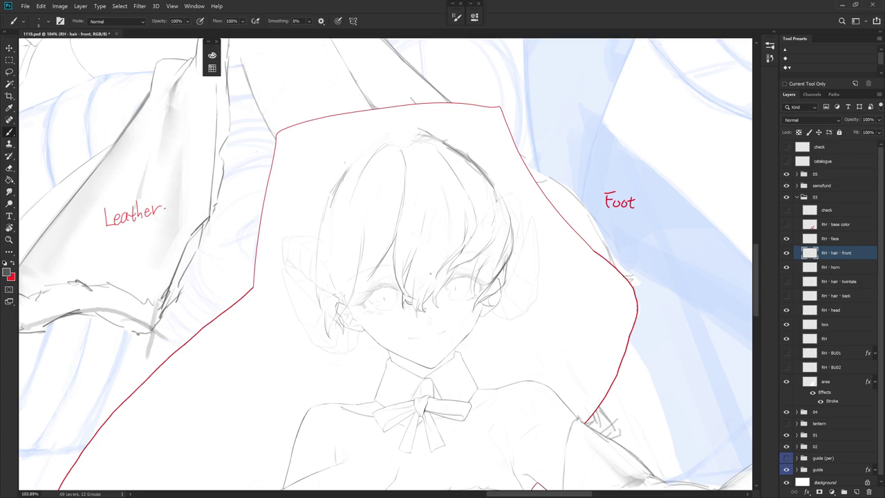
Erase a small patch of the right-side hair strands
{"action": "key", "text": "e"}
{"action": "left_click_drag", "start_coordinate": [497, 234], "coordinate": [480, 259]}
{"action": "key", "text": "b"}
{"action": "key", "text": "e"}
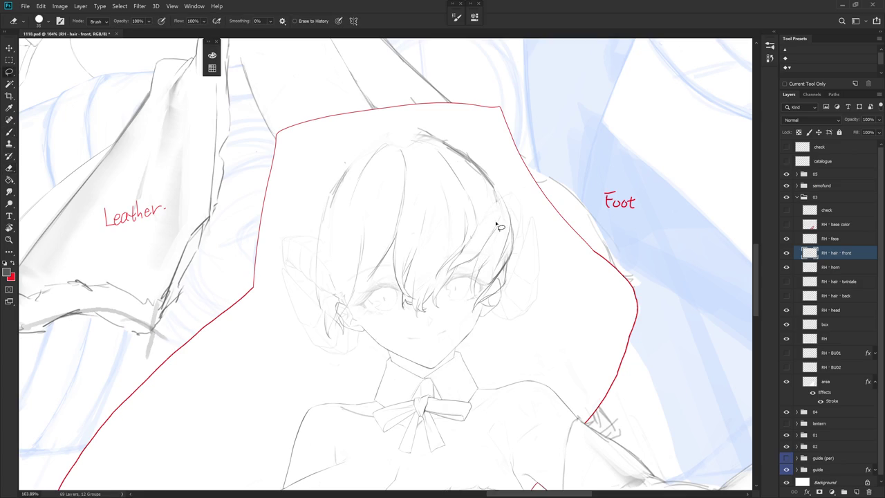
{"action": "key", "text": "l"}
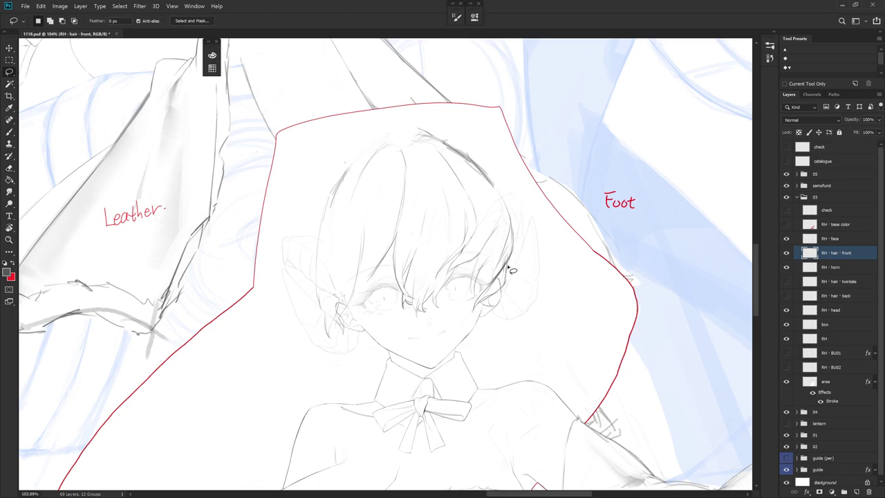
{"action": "key", "text": "b"}
Keep alternating Brush and Eraser while refining the right-side strands
{"action": "key", "text": "e"}
{"action": "key", "text": "b"}
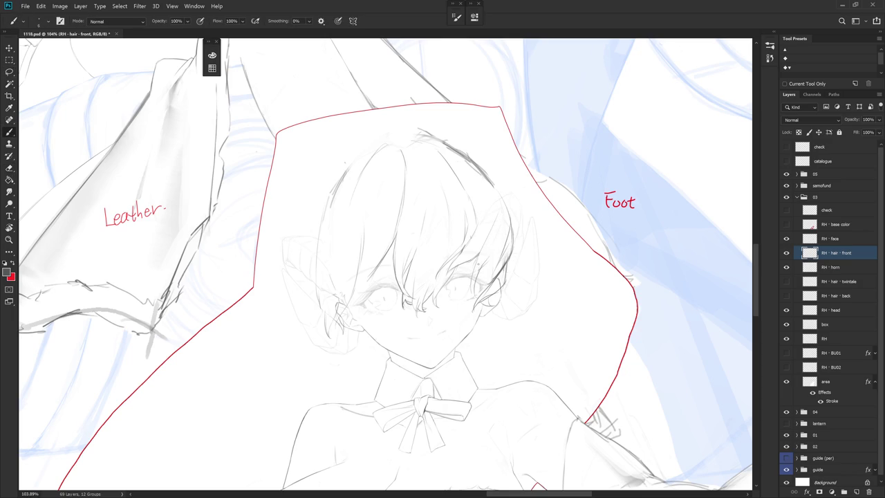
{"action": "key", "text": "e"}
{"action": "key", "text": "b"}
{"action": "key", "text": "e"}
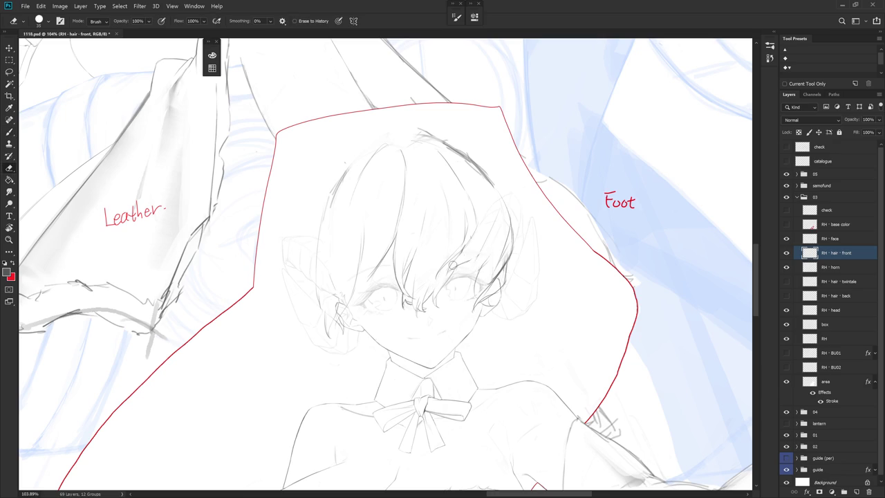
{"action": "key", "text": "b"}
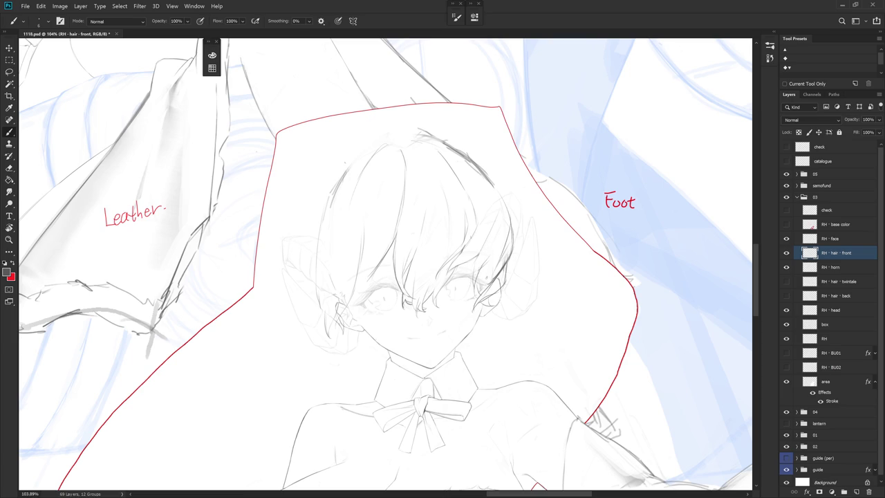
{"action": "key", "text": "e"}
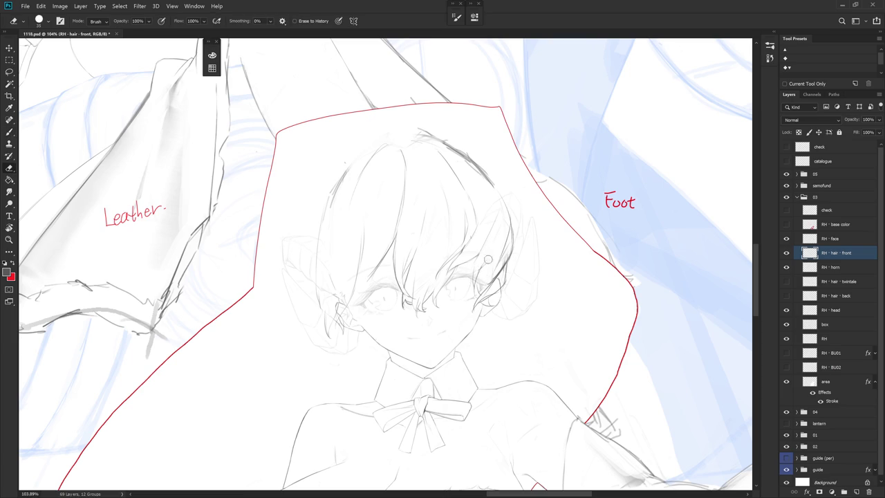
Draw two short strand strokes on the right-side front hair
{"action": "key", "text": "b"}
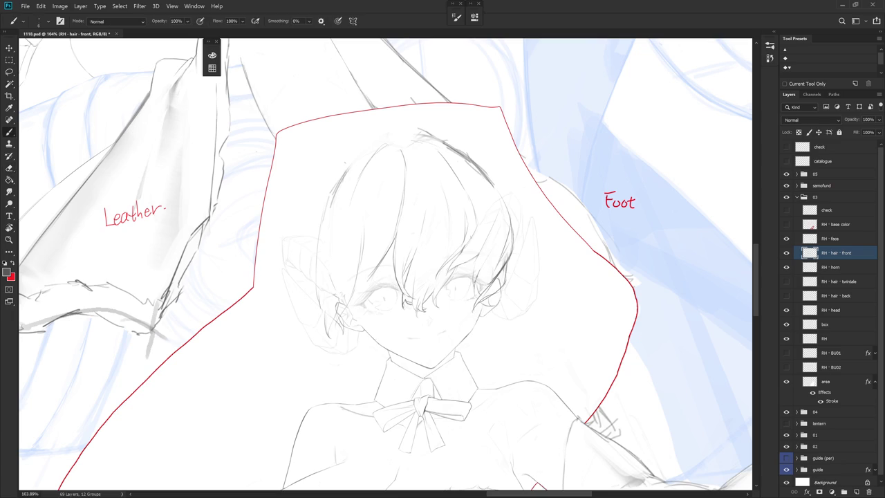
{"action": "key", "text": "e"}
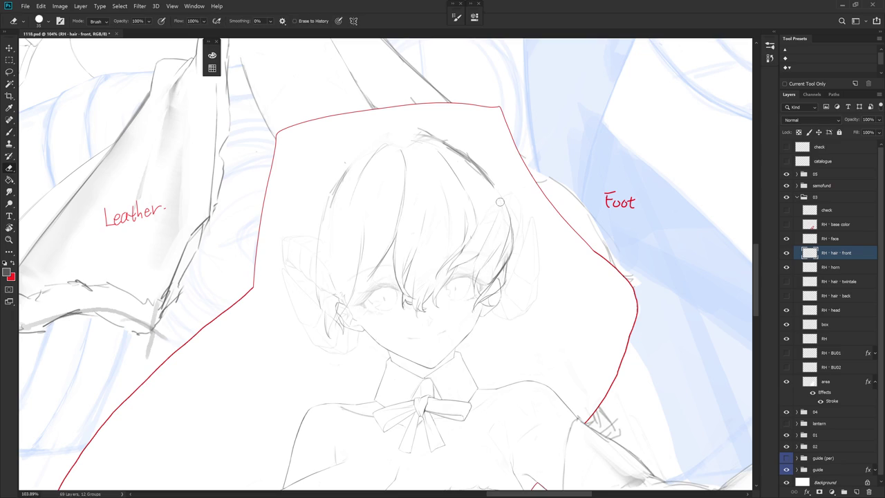
{"action": "key", "text": "b"}
{"action": "left_click_drag", "start_coordinate": [494, 228], "coordinate": [475, 257]}
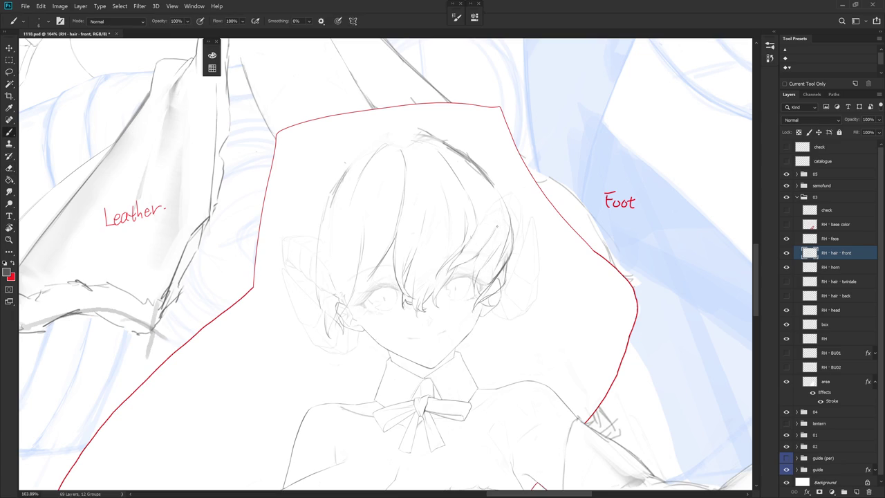
{"action": "left_click_drag", "start_coordinate": [501, 216], "coordinate": [477, 253]}
{"action": "key", "text": "e"}
{"action": "key", "text": "b"}
Erase stray marks along the right hair strands and in the upper hair
{"action": "key", "text": "e"}
{"action": "key", "text": "b"}
{"action": "key", "text": "e"}
{"action": "left_click_drag", "start_coordinate": [499, 210], "coordinate": [498, 238]}
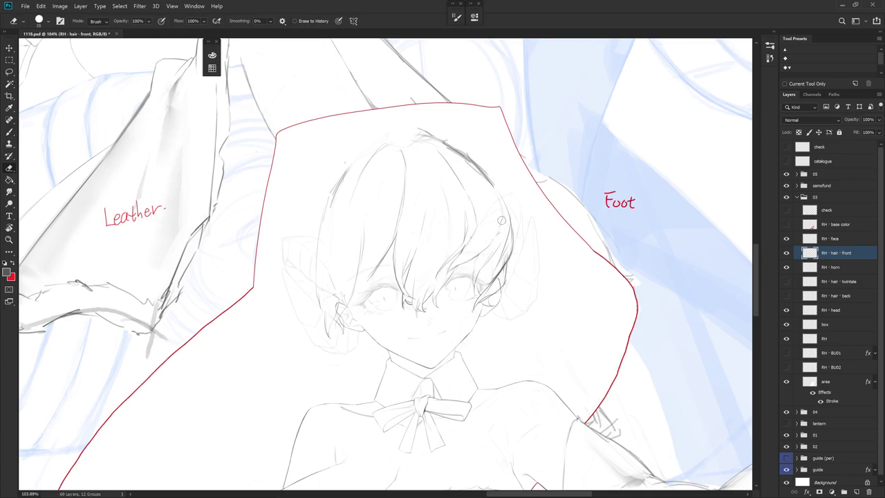
{"action": "key", "text": "b"}
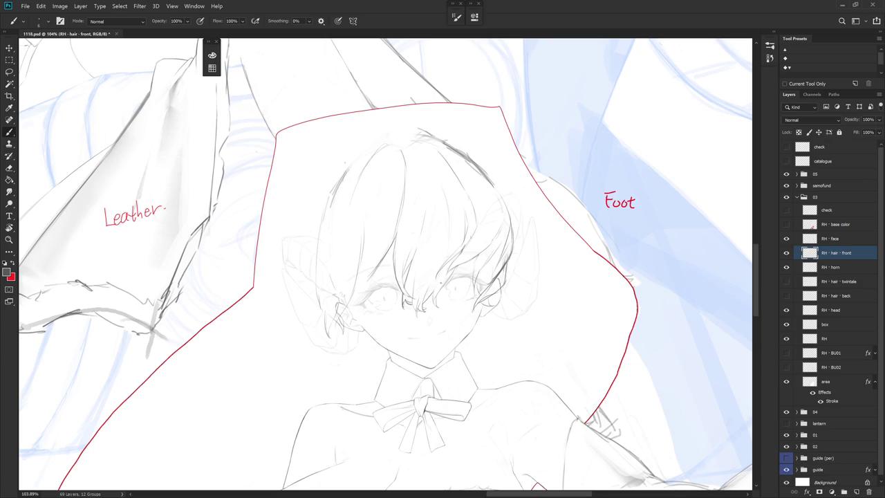
{"action": "key", "text": "e"}
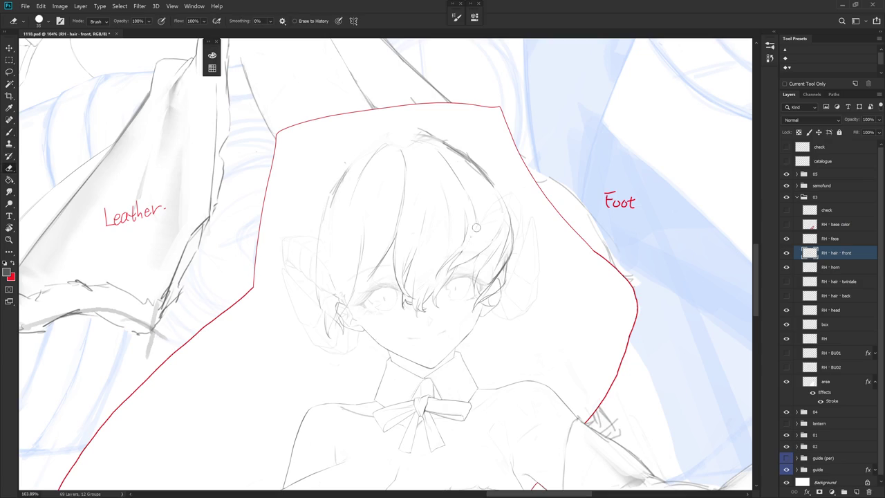
{"action": "key", "text": "b"}
{"action": "key", "text": "e"}
{"action": "left_click_drag", "start_coordinate": [474, 192], "coordinate": [468, 223]}
{"action": "key", "text": "b"}
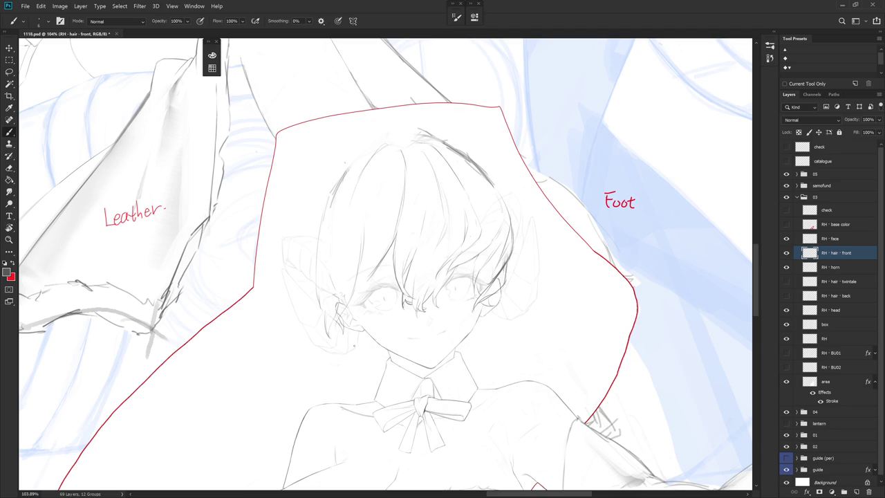
{"action": "scroll", "coordinate": [519, 323], "scroll_direction": "down", "scroll_amount": 3}
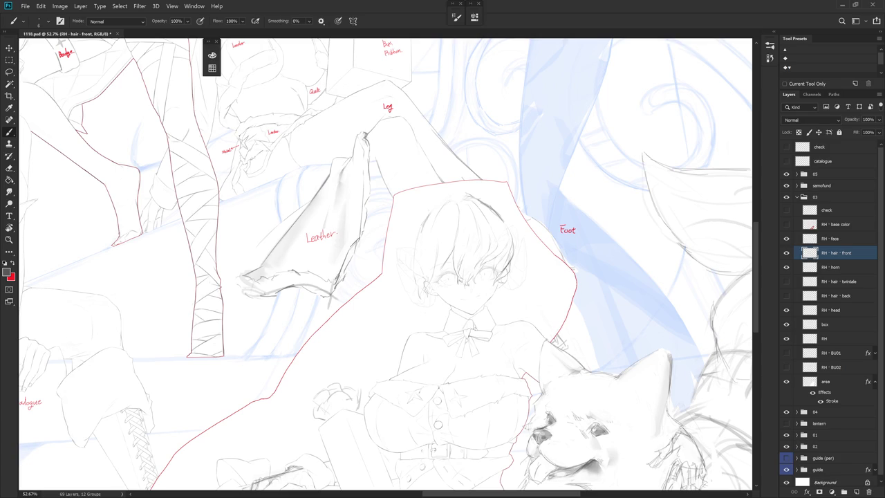
Zoom in to about 139% and center the view on the face and front hair
{"action": "scroll", "coordinate": [420, 275], "scroll_direction": "up", "scroll_amount": 5}
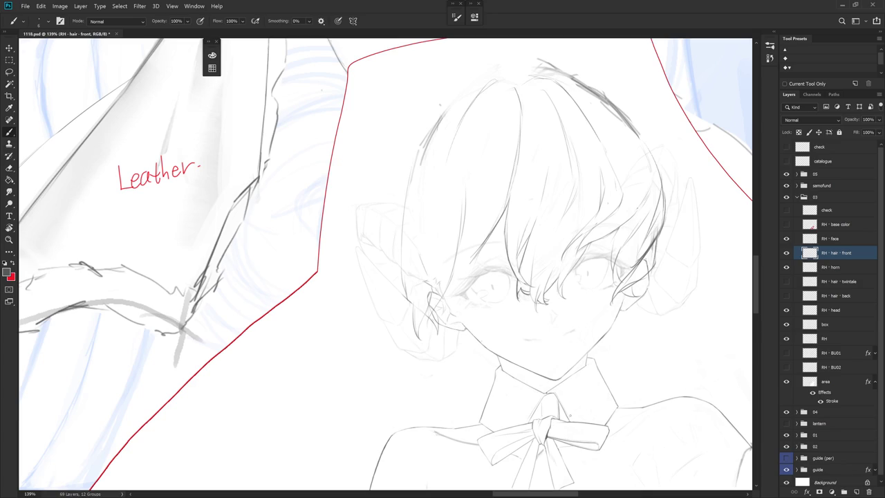
{"action": "left_click_drag", "start_coordinate": [579, 432], "coordinate": [533, 473]}
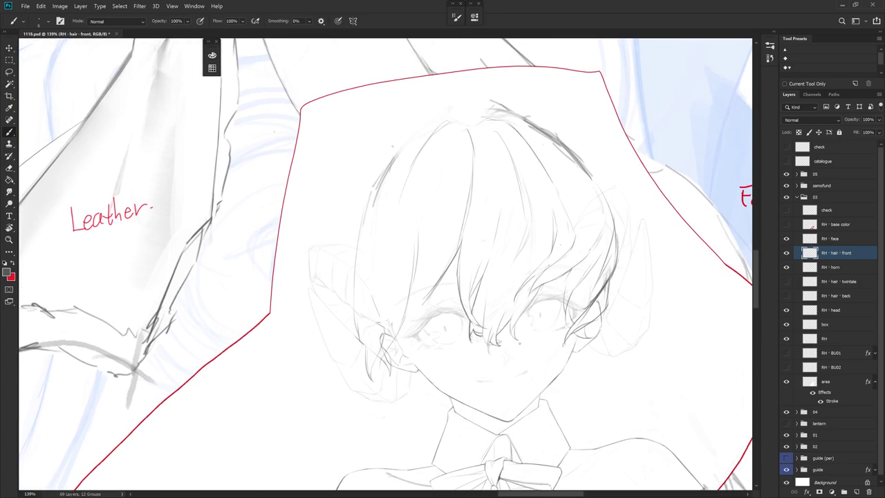
Erase faint sketch strands beside the hair and draw a short line on it
{"action": "key", "text": "e"}
{"action": "mouse_move", "coordinate": [396, 157]}
{"action": "left_mouse_down"}
{"action": "mouse_move", "coordinate": [362, 232]}
{"action": "mouse_move", "coordinate": [398, 153]}
{"action": "left_mouse_up"}
{"action": "key", "text": "b"}
{"action": "left_click_drag", "start_coordinate": [367, 190], "coordinate": [362, 220]}
{"action": "key", "text": "e"}
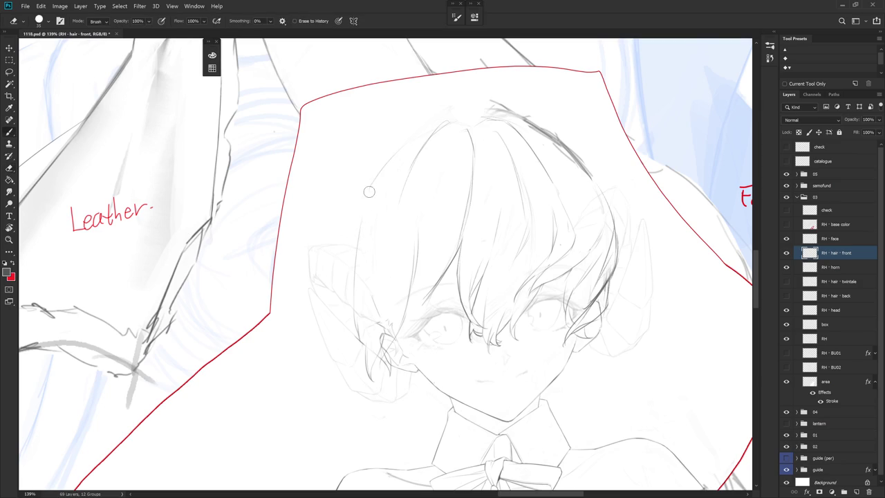
{"action": "key", "text": "b"}
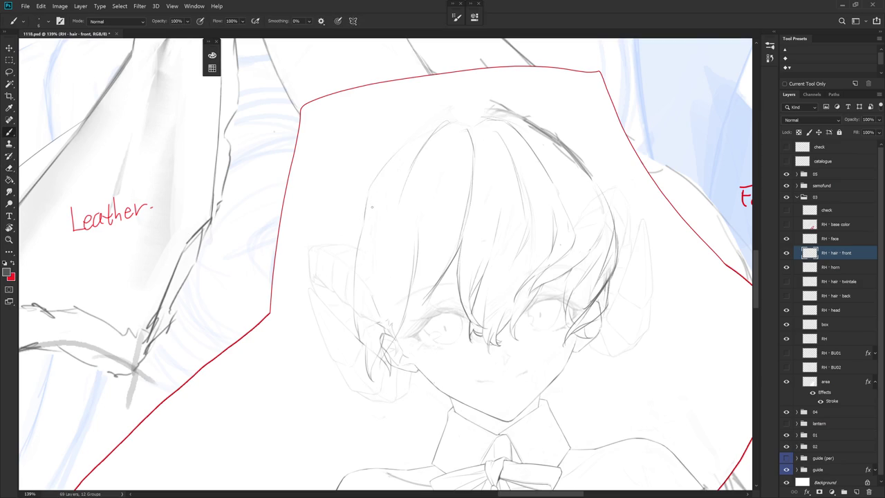
Darken the hair's left outline and add strands along its left side, undoing the last one
{"action": "left_click_drag", "start_coordinate": [369, 208], "coordinate": [359, 239]}
{"action": "left_click_drag", "start_coordinate": [397, 201], "coordinate": [369, 269]}
{"action": "left_click_drag", "start_coordinate": [435, 201], "coordinate": [391, 239]}
{"action": "key", "text": "ctrl+z"}
{"action": "left_click_drag", "start_coordinate": [567, 320], "coordinate": [508, 301]}
Adjust the zoom and enlarge the eraser to size 50
{"action": "key", "text": "e"}
{"action": "key", "text": "b"}
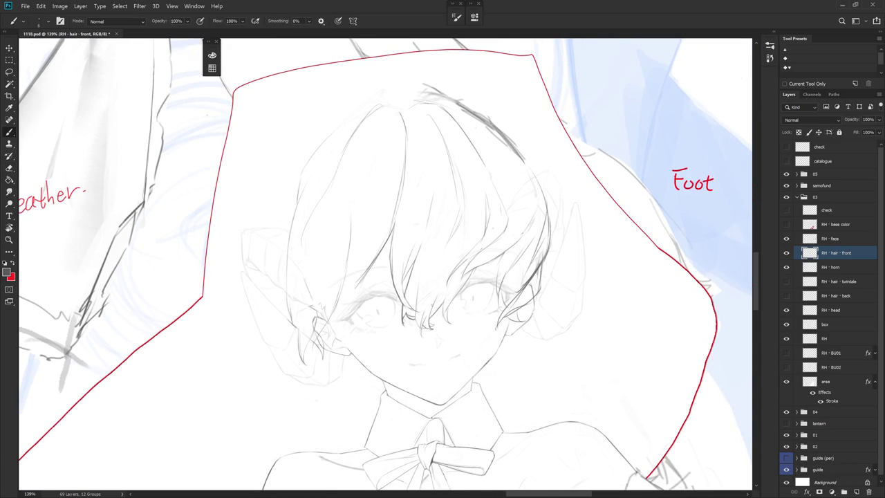
{"action": "scroll", "coordinate": [422, 298], "scroll_direction": "down", "scroll_amount": 5}
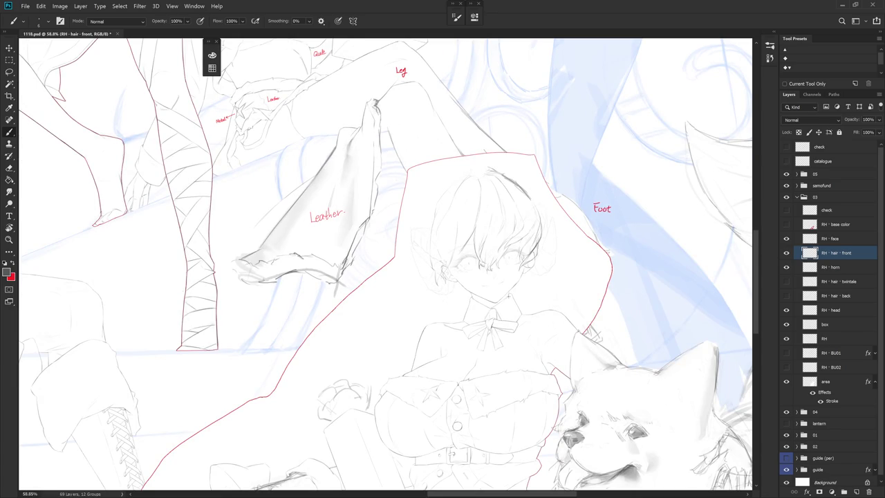
{"action": "scroll", "coordinate": [532, 266], "scroll_direction": "up", "scroll_amount": 2}
{"action": "scroll", "coordinate": [532, 266], "scroll_direction": "up", "scroll_amount": 2}
{"action": "key", "text": "e"}
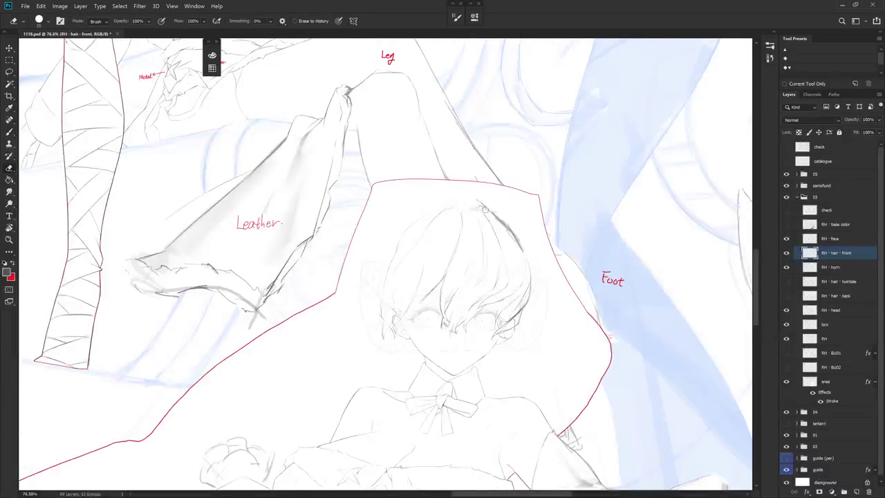
{"action": "key", "text": "bracketright"}
{"action": "key", "text": "bracketright"}
{"action": "key", "text": "b"}
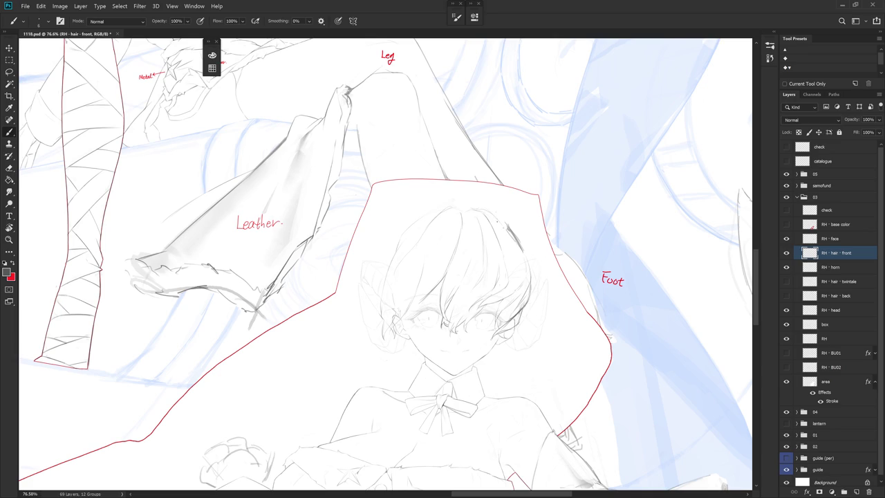
Draw a short line at the hair's top-right, then erase the stray mark there
{"action": "left_click_drag", "start_coordinate": [488, 210], "coordinate": [506, 230]}
{"action": "key", "text": "e"}
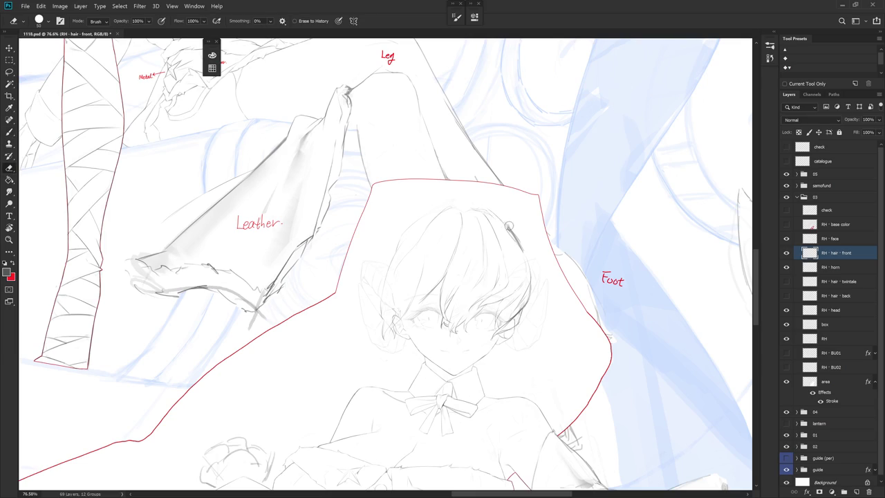
{"action": "left_click_drag", "start_coordinate": [508, 226], "coordinate": [521, 250]}
{"action": "key", "text": "b"}
{"action": "key", "text": "b"}
{"action": "left_click_drag", "start_coordinate": [513, 331], "coordinate": [519, 325]}
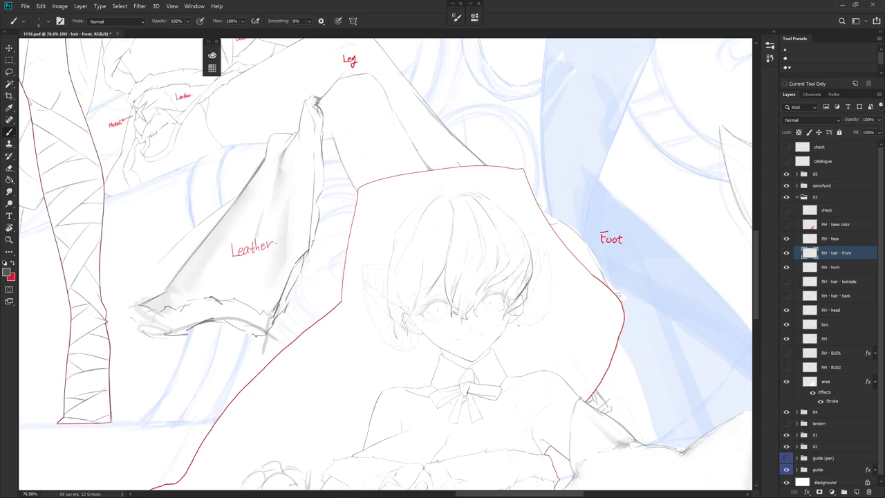
{"action": "scroll", "coordinate": [511, 282], "scroll_direction": "up", "scroll_amount": 5}
Add a faint short strand to the right side of the bangs beside the eye
{"action": "key", "text": "e"}
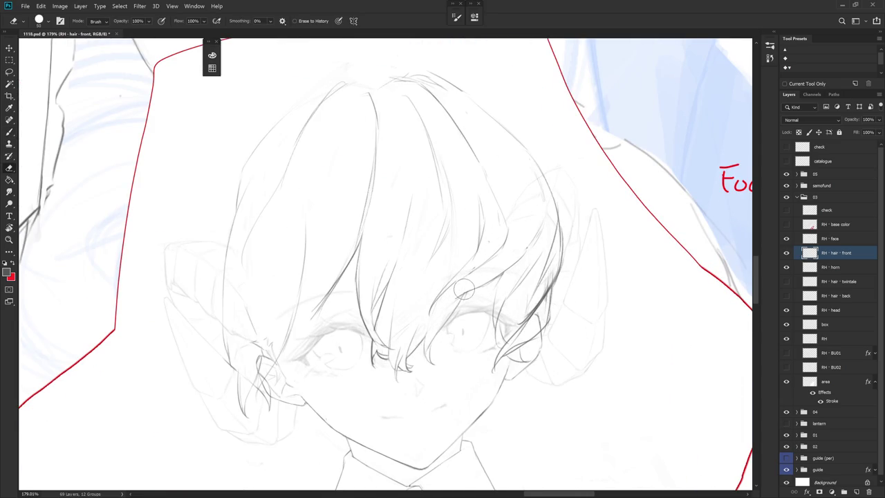
{"action": "key", "text": "b"}
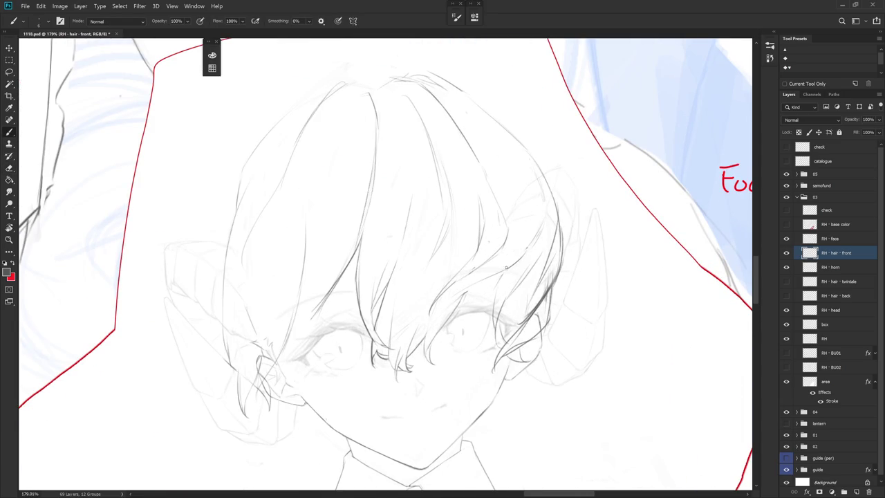
{"action": "key", "text": "e"}
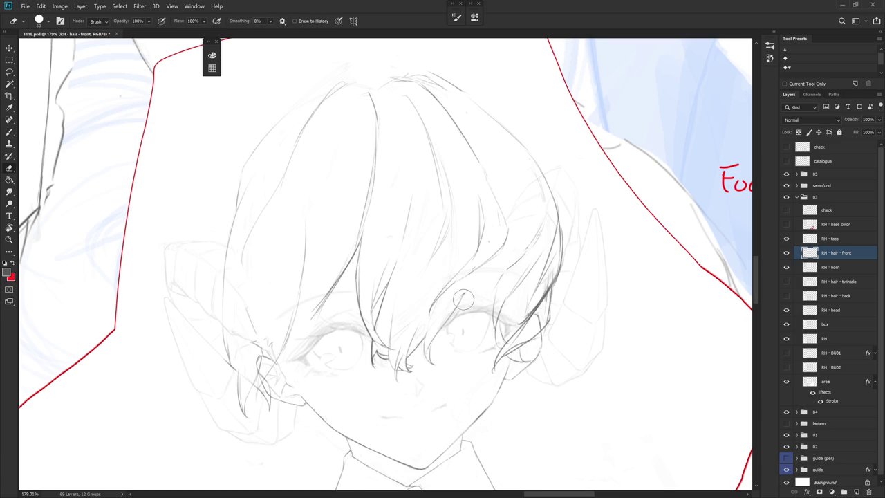
{"action": "key", "text": "b"}
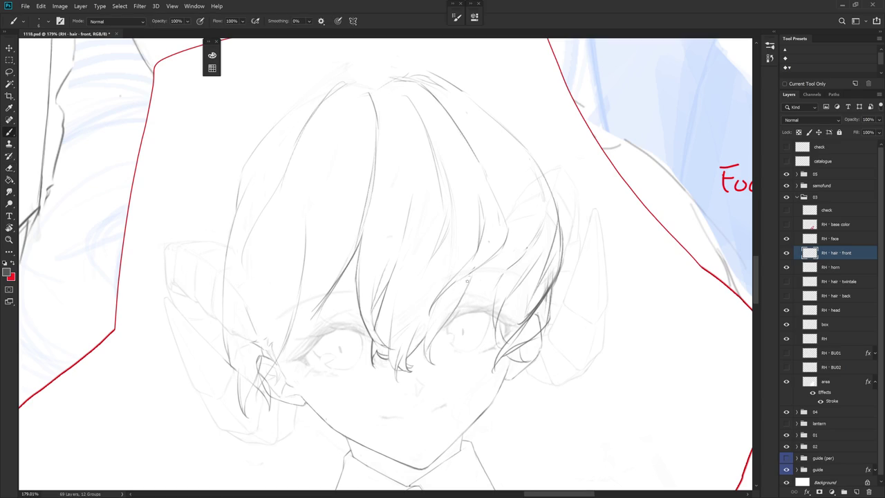
{"action": "key", "text": "b"}
{"action": "key", "text": "e"}
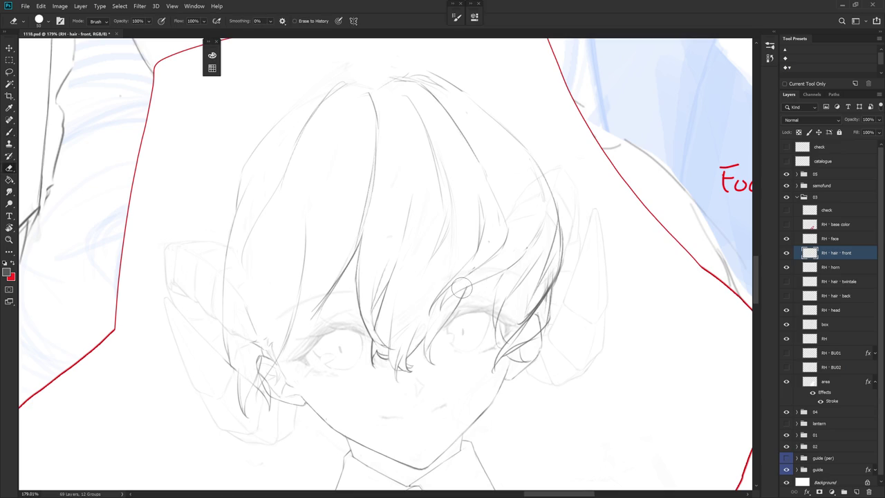
{"action": "key", "text": "b"}
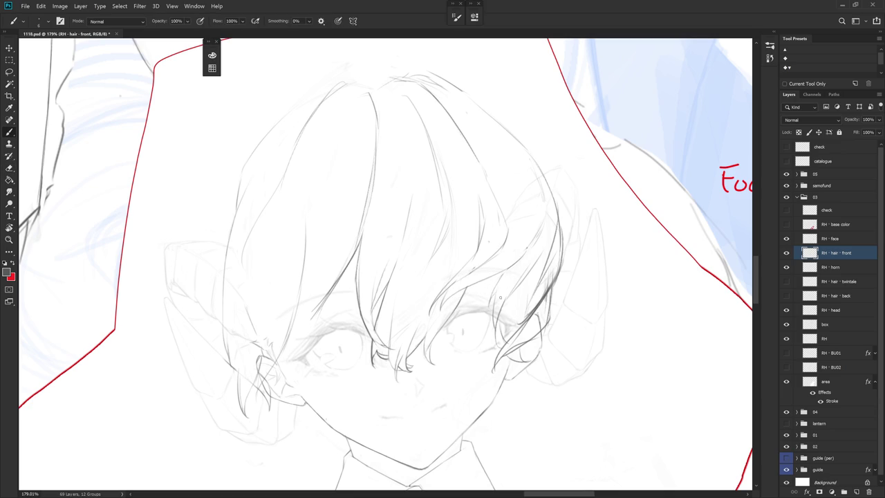
{"action": "left_click_drag", "start_coordinate": [496, 291], "coordinate": [493, 309]}
Try a short and a longer strand stroke near the right eye, undoing both
{"action": "key", "text": "e"}
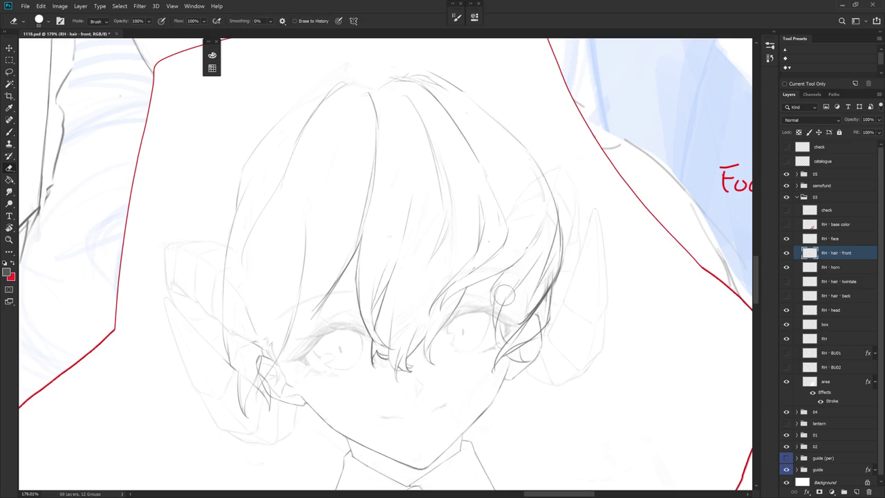
{"action": "key", "text": "b"}
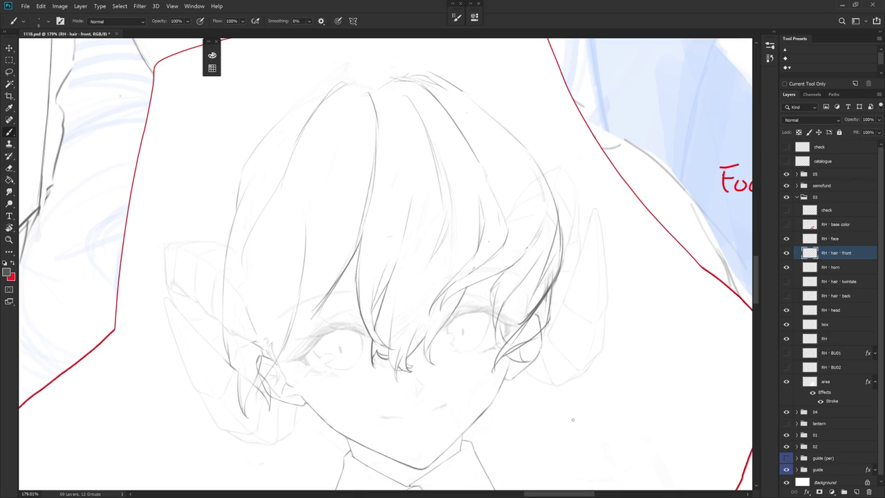
{"action": "key", "text": "e"}
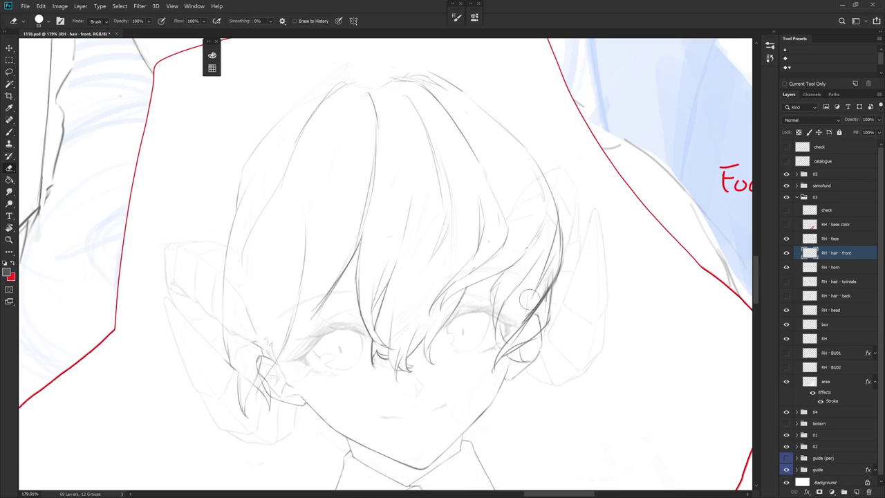
{"action": "key", "text": "b"}
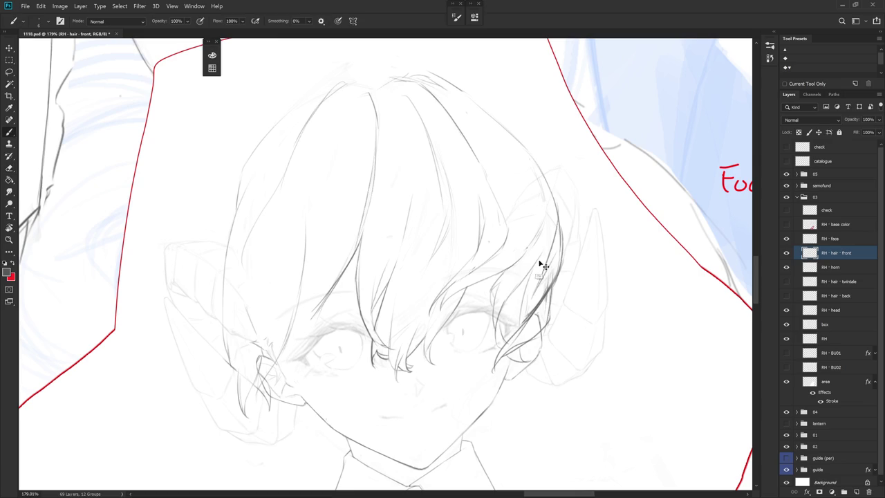
{"action": "left_click_drag", "start_coordinate": [521, 310], "coordinate": [514, 331]}
{"action": "key", "text": "ctrl+z"}
{"action": "left_click_drag", "start_coordinate": [536, 262], "coordinate": [517, 328]}
{"action": "key", "text": "ctrl+z"}
Sketch and undo a stroke along the ear, then zoom out to see more
{"action": "key", "text": "e"}
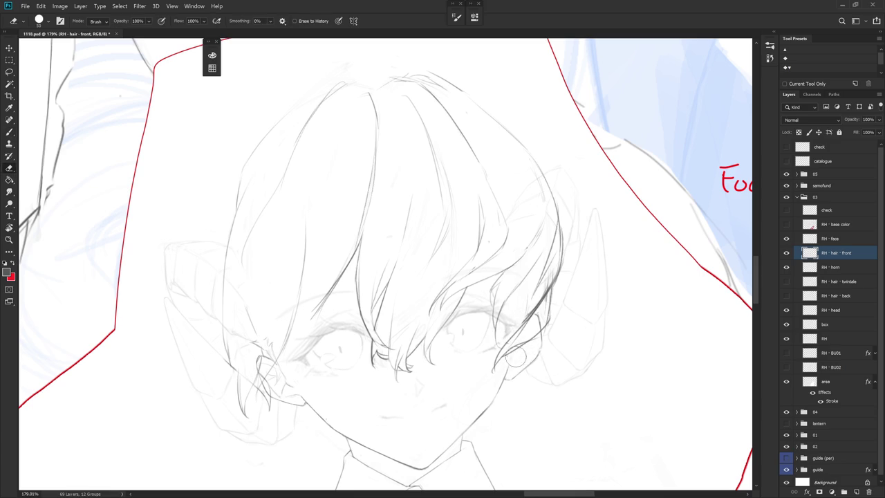
{"action": "key", "text": "b"}
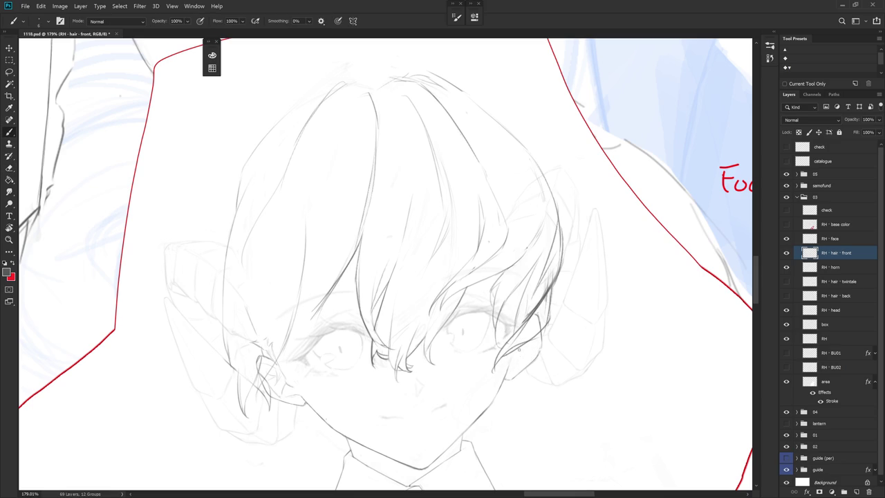
{"action": "mouse_move", "coordinate": [511, 344]}
{"action": "left_mouse_down"}
{"action": "mouse_move", "coordinate": [541, 371]}
{"action": "mouse_move", "coordinate": [531, 369]}
{"action": "left_mouse_up"}
{"action": "key", "text": "ctrl+z"}
{"action": "left_click_drag", "start_coordinate": [576, 356], "coordinate": [536, 323]}
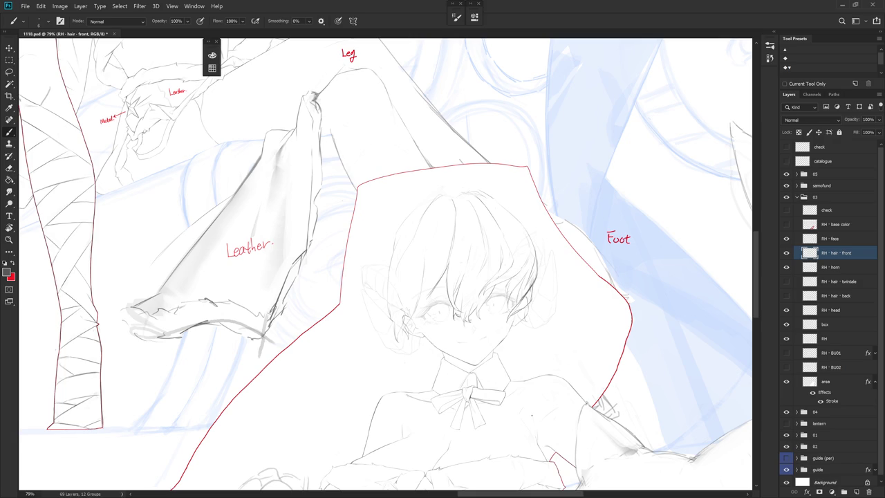
{"action": "mouse_move", "coordinate": [427, 280]}
{"action": "left_mouse_down"}
{"action": "mouse_move", "coordinate": [436, 289]}
{"action": "mouse_move", "coordinate": [416, 311]}
{"action": "left_mouse_up"}
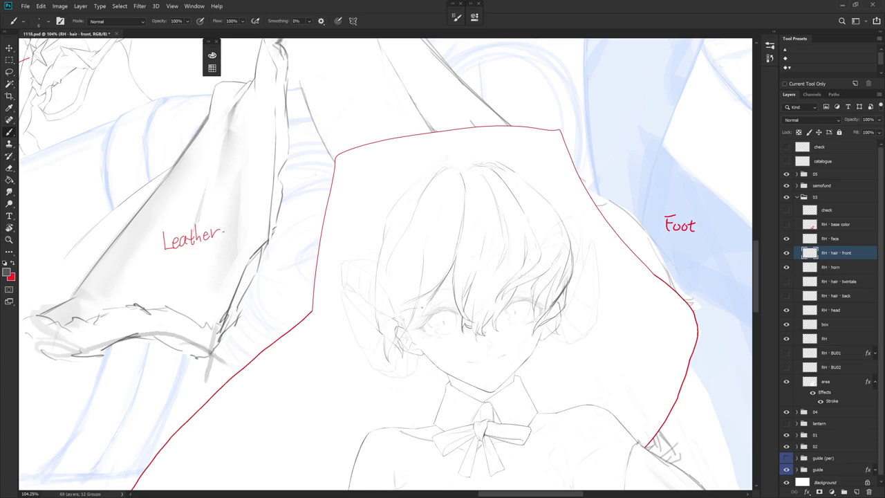
{"action": "left_click_drag", "start_coordinate": [401, 310], "coordinate": [398, 318]}
{"action": "key", "text": "ctrl+z"}
Tilt the canvas slightly and draw a new strand line in the front hair
{"action": "key", "text": "r"}
{"action": "left_click_drag", "start_coordinate": [419, 315], "coordinate": [411, 317]}
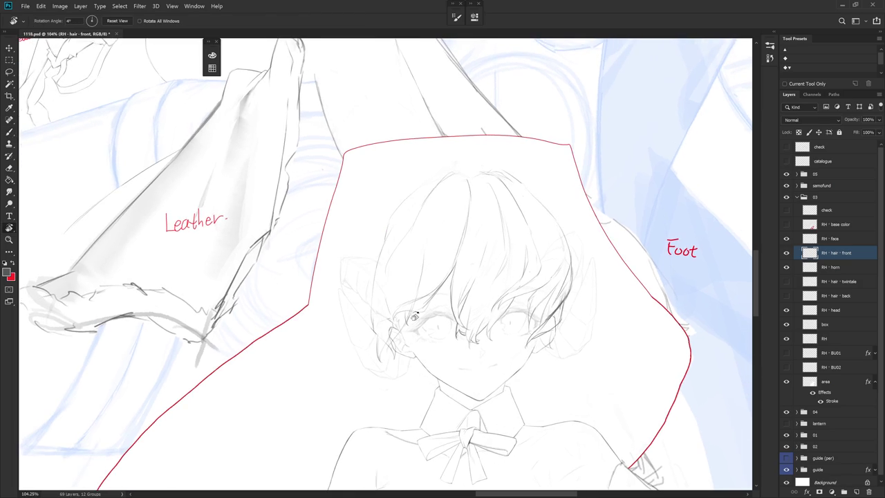
{"action": "key", "text": "e"}
{"action": "key", "text": "b"}
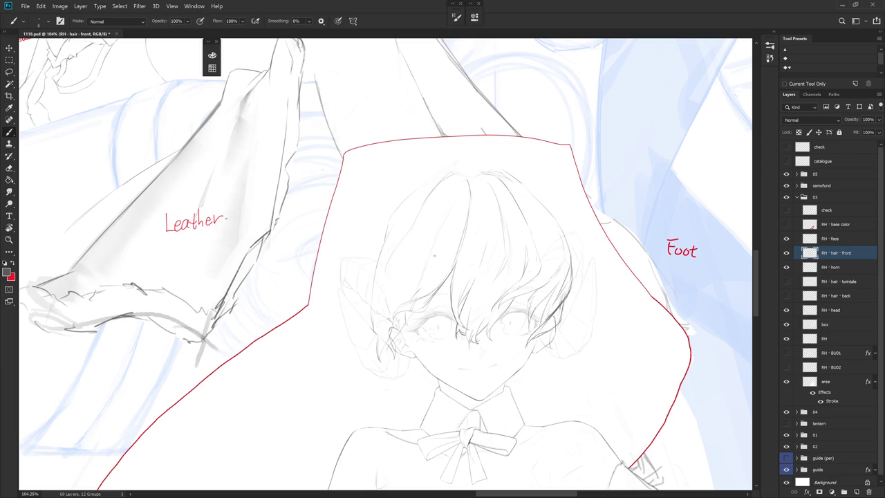
{"action": "key", "text": "e"}
{"action": "key", "text": "b"}
{"action": "left_click_drag", "start_coordinate": [419, 266], "coordinate": [405, 292]}
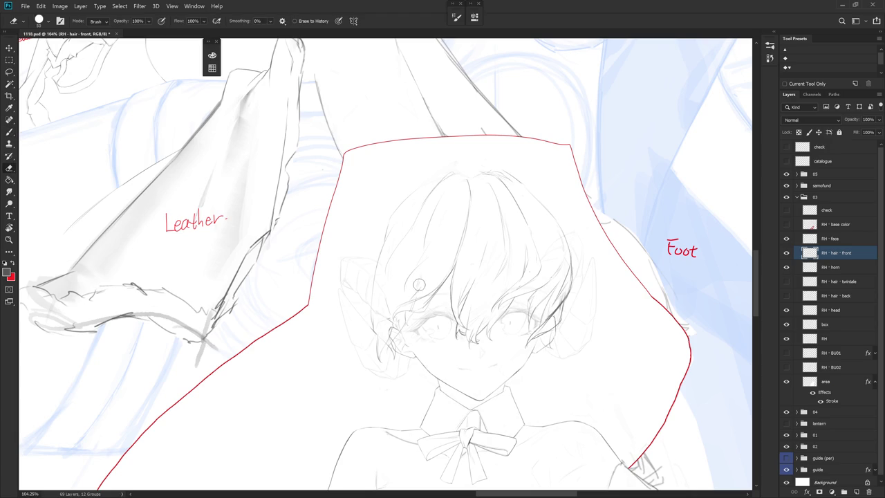
Continue small Eraser and Brush touch-ups on the front hair strands
{"action": "key", "text": "e"}
{"action": "key", "text": "b"}
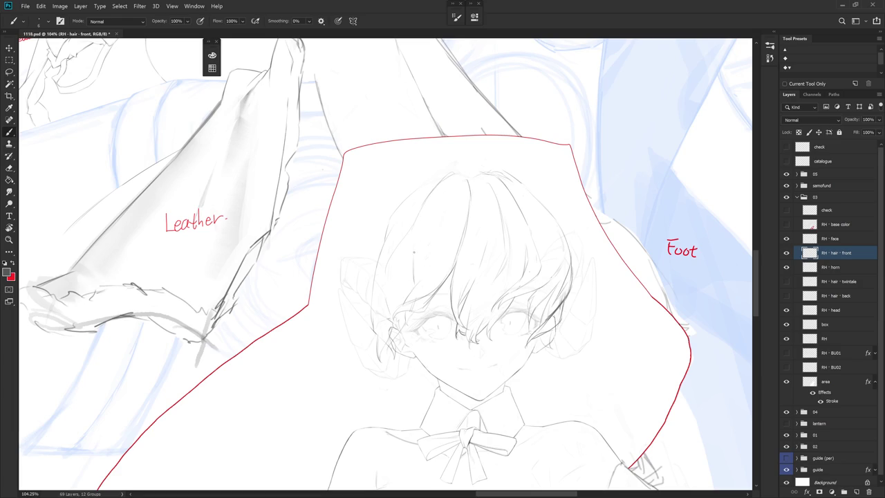
{"action": "key", "text": "e"}
{"action": "key", "text": "b"}
{"action": "key", "text": "e"}
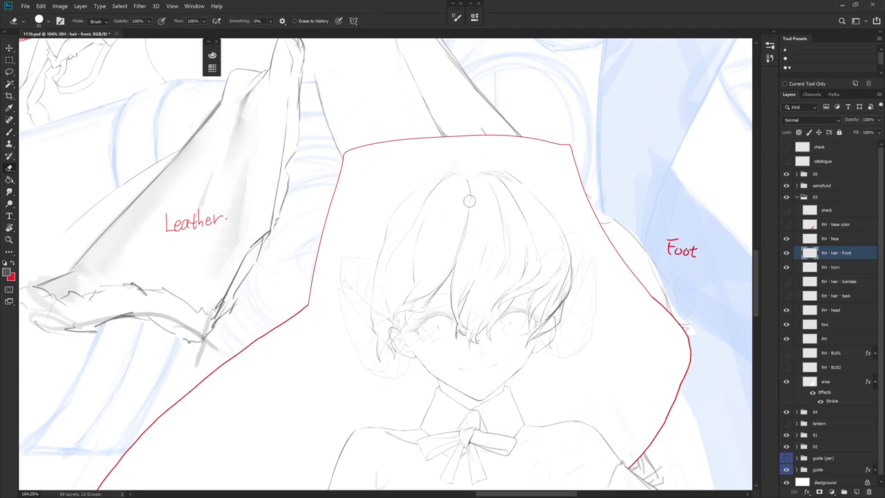
{"action": "key", "text": "b"}
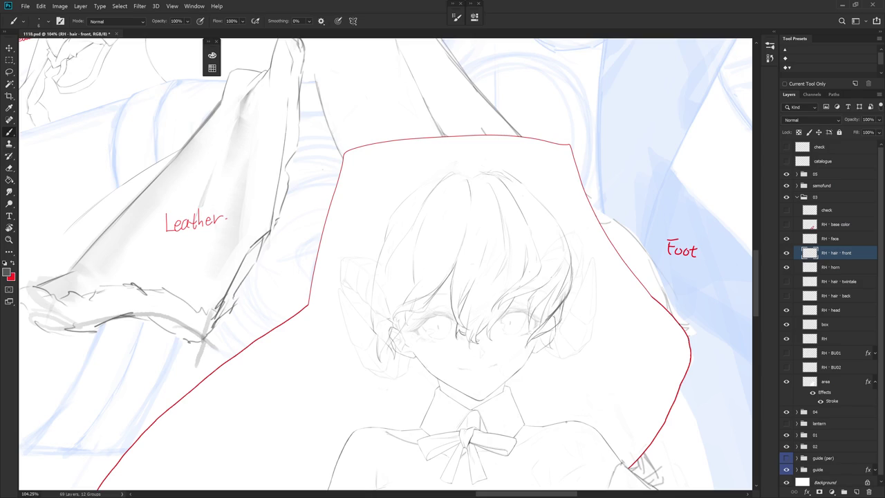
{"action": "scroll", "coordinate": [495, 255], "scroll_direction": "down", "scroll_amount": 3}
Zoom in on the face and add short pencil strokes to the front hair strands
{"action": "scroll", "coordinate": [495, 255], "scroll_direction": "up", "scroll_amount": 5}
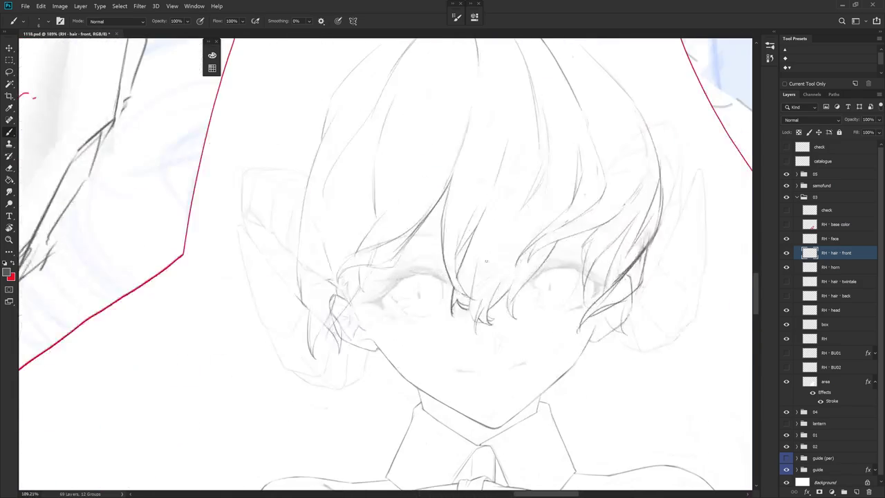
{"action": "key", "text": "e"}
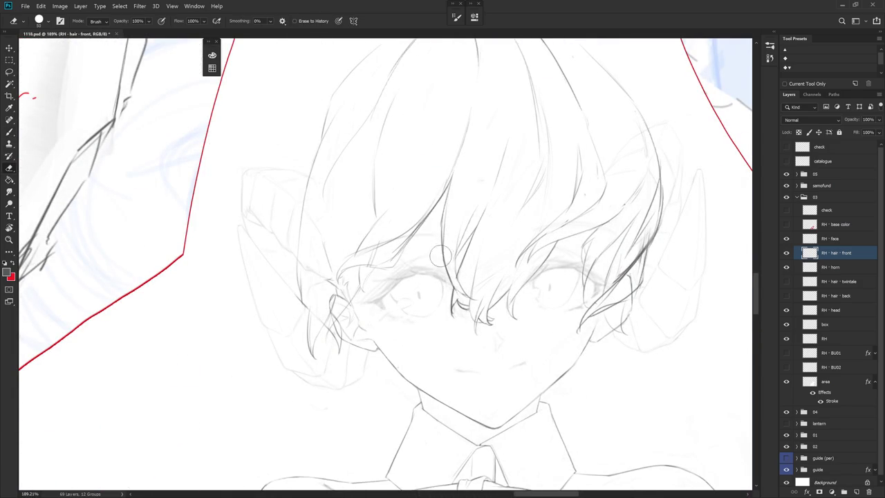
{"action": "key", "text": "b"}
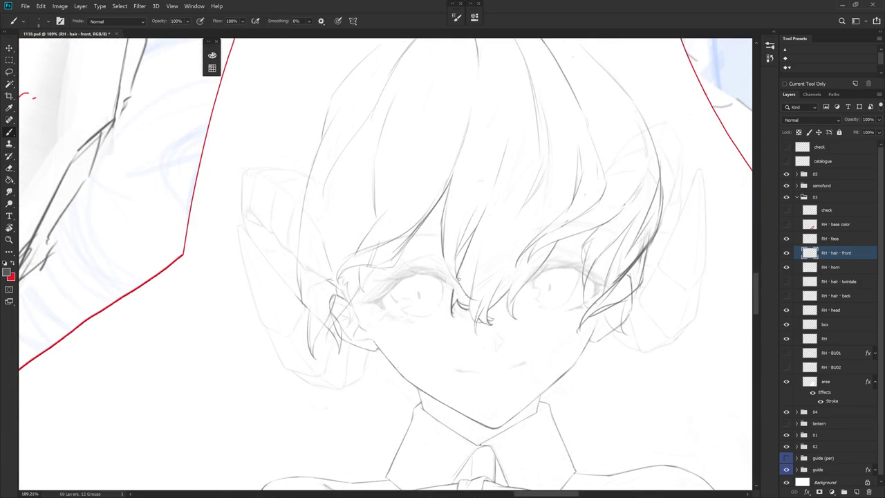
{"action": "left_click_drag", "start_coordinate": [451, 275], "coordinate": [461, 291]}
{"action": "left_click_drag", "start_coordinate": [456, 279], "coordinate": [453, 305]}
{"action": "key", "text": "e"}
{"action": "key", "text": "b"}
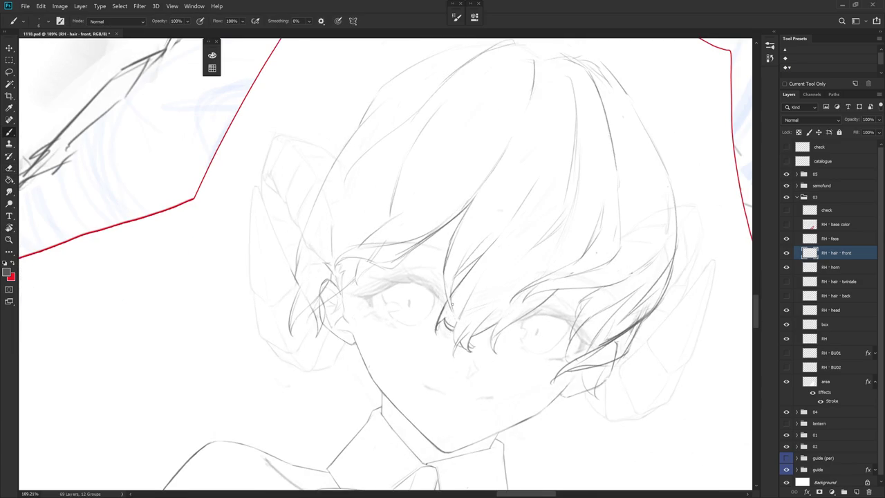
{"action": "left_click_drag", "start_coordinate": [457, 310], "coordinate": [488, 273]}
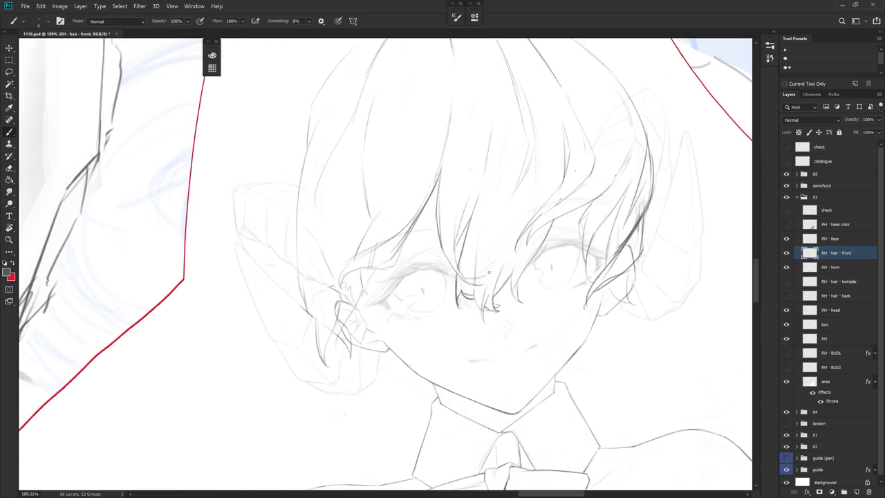
Tilt the canvas view about 26° and turn it back upright, alternating eraser and pencil
{"action": "key", "text": "e"}
{"action": "key", "text": "r"}
{"action": "left_click_drag", "start_coordinate": [474, 280], "coordinate": [437, 330]}
{"action": "key", "text": "e"}
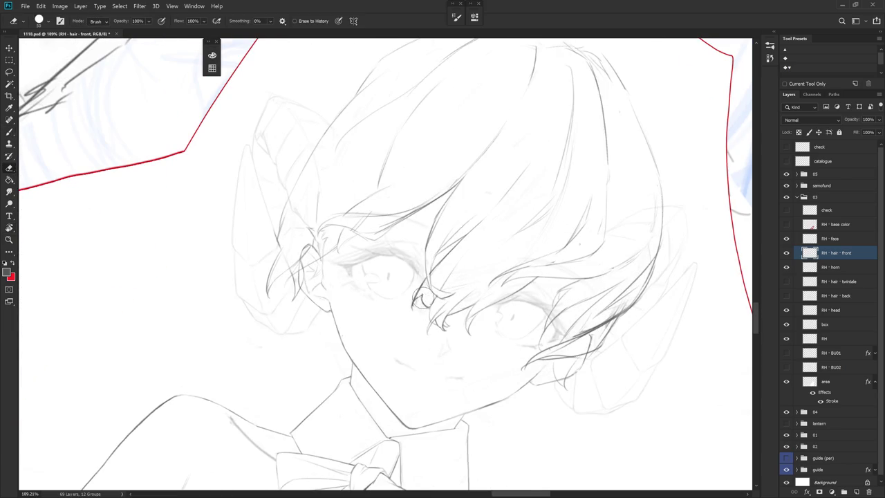
{"action": "key", "text": "r"}
{"action": "left_click_drag", "start_coordinate": [486, 354], "coordinate": [432, 273]}
{"action": "key", "text": "e"}
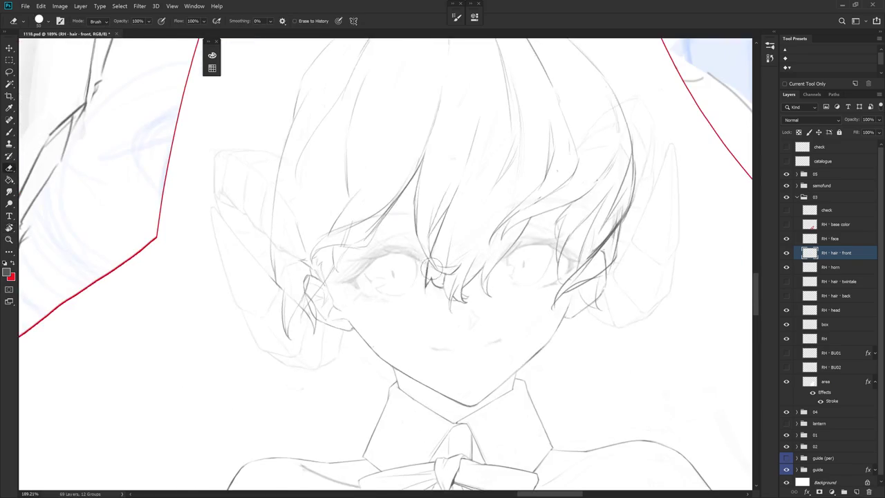
{"action": "key", "text": "b"}
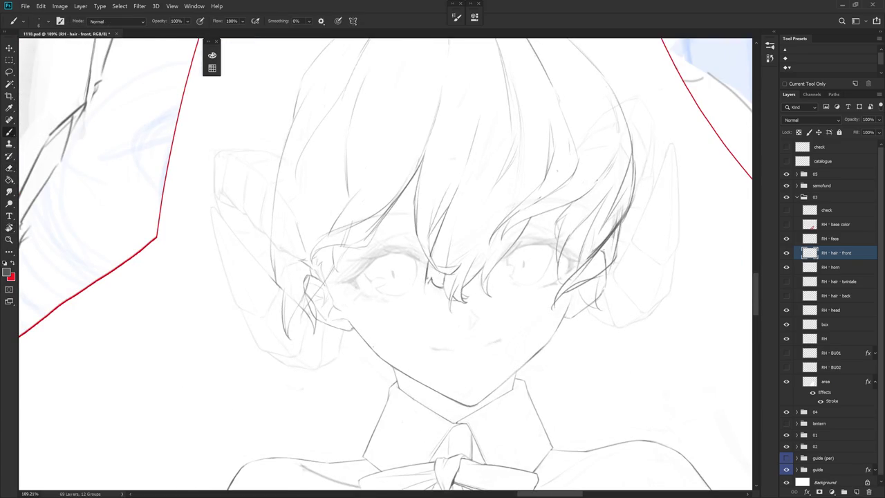
{"action": "key", "text": "e"}
{"action": "key", "text": "b"}
Rotate the view clockwise and back, then add a short vertical hair-strand stroke
{"action": "key", "text": "r"}
{"action": "left_click_drag", "start_coordinate": [441, 264], "coordinate": [428, 307]}
{"action": "key", "text": "e"}
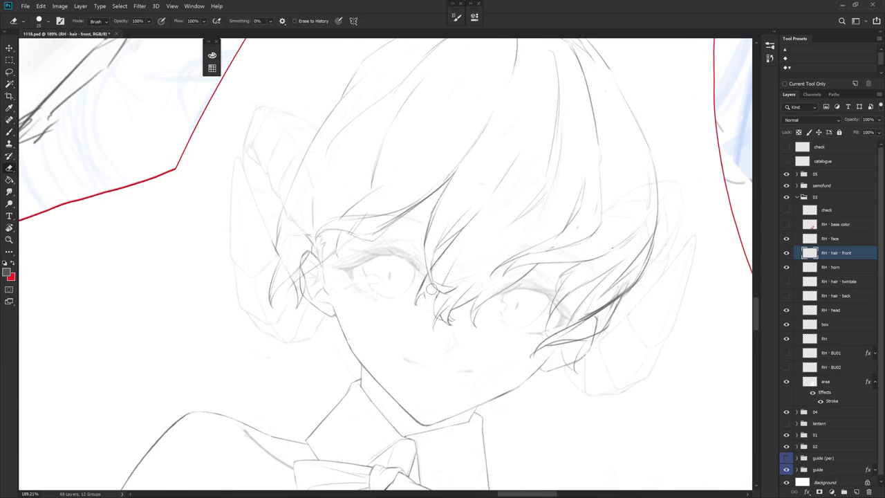
{"action": "key", "text": "b"}
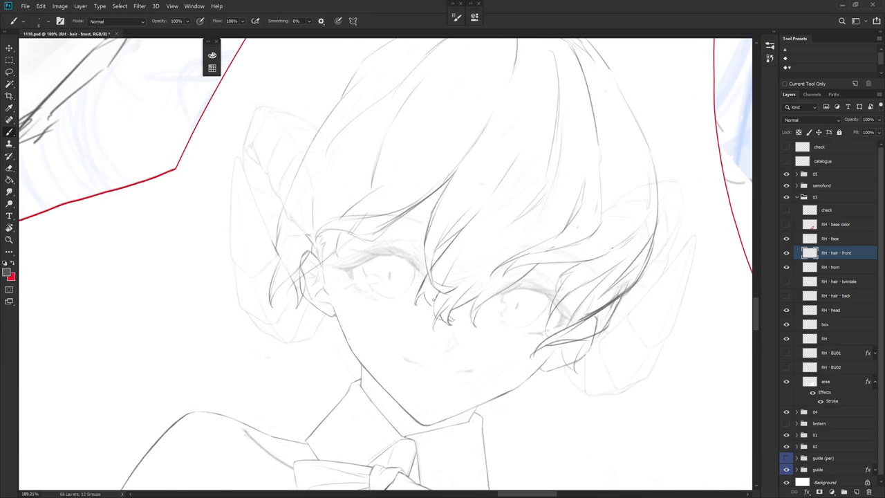
{"action": "key", "text": "r"}
{"action": "mouse_move", "coordinate": [484, 228]}
{"action": "left_mouse_down"}
{"action": "mouse_move", "coordinate": [442, 290]}
{"action": "mouse_move", "coordinate": [445, 272]}
{"action": "left_mouse_up"}
{"action": "key", "text": "e"}
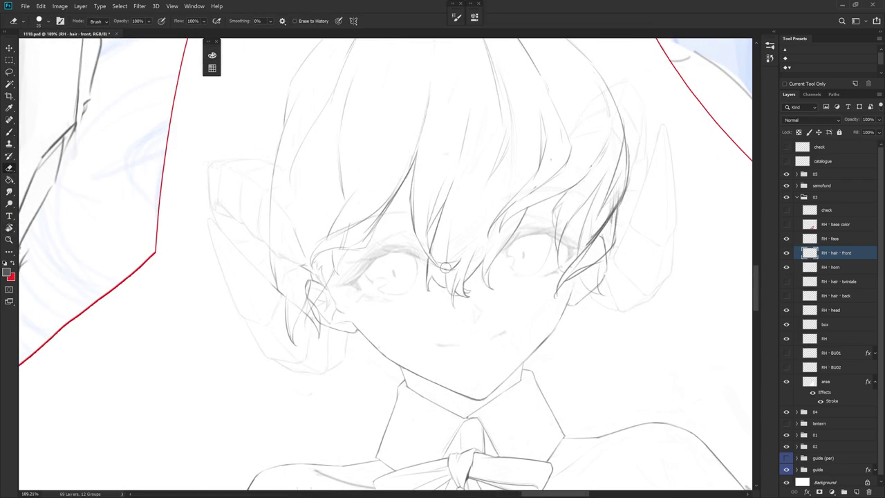
{"action": "key", "text": "b"}
{"action": "left_click_drag", "start_coordinate": [445, 272], "coordinate": [446, 286]}
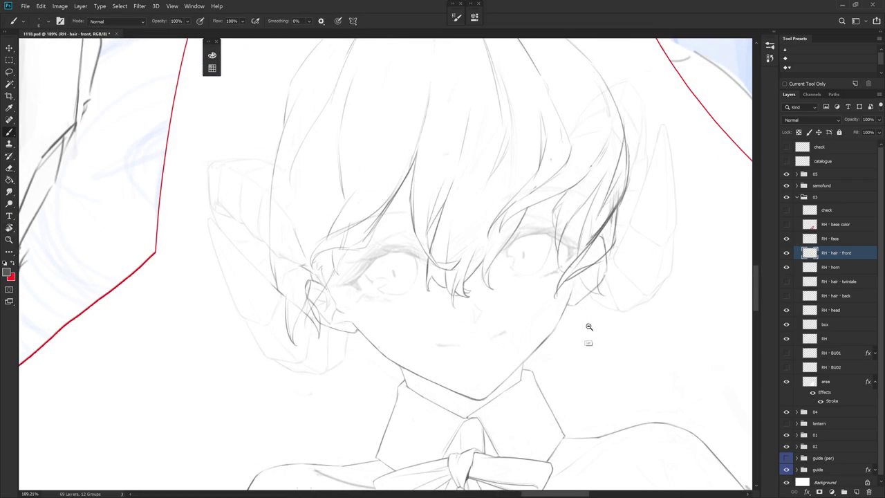
Add a short strand in the bangs near the left eye
{"action": "scroll", "coordinate": [587, 331], "scroll_direction": "down", "scroll_amount": 2}
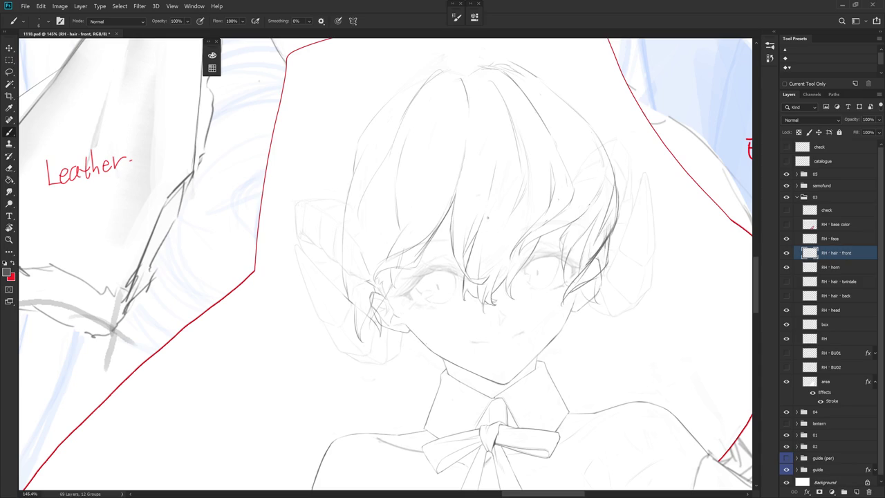
{"action": "key", "text": "e"}
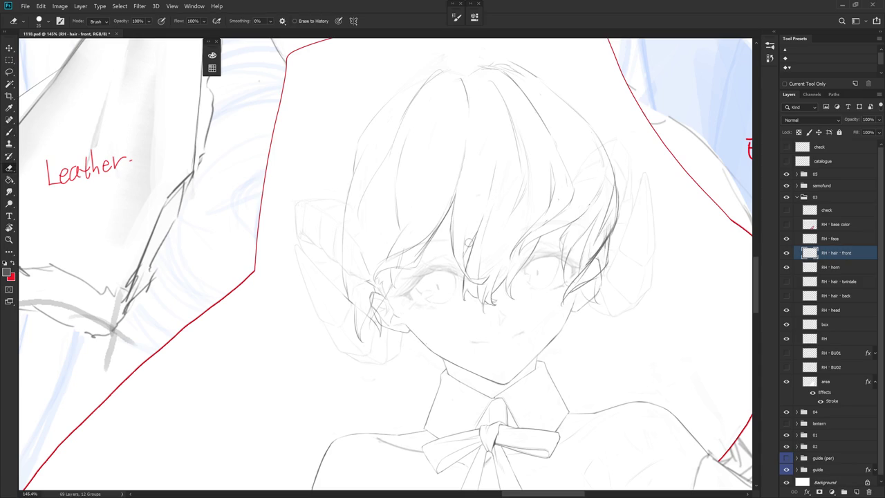
{"action": "key", "text": "b"}
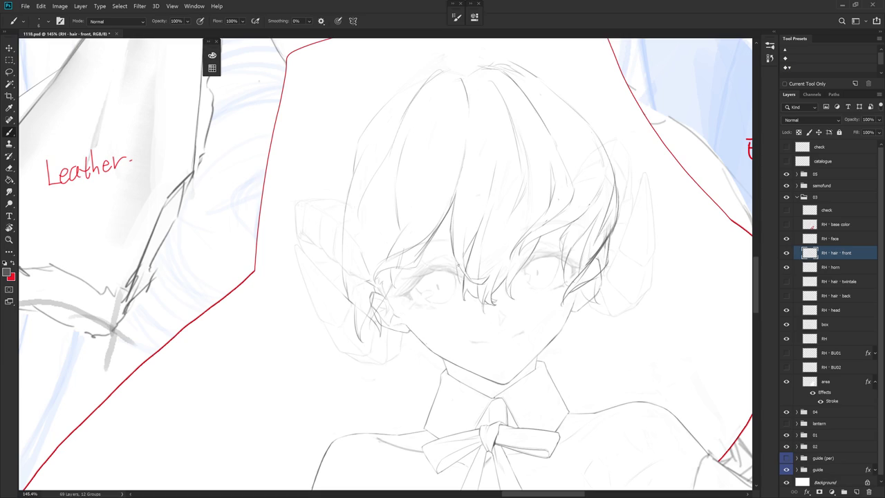
{"action": "left_click_drag", "start_coordinate": [458, 280], "coordinate": [462, 268]}
{"action": "key", "text": "e"}
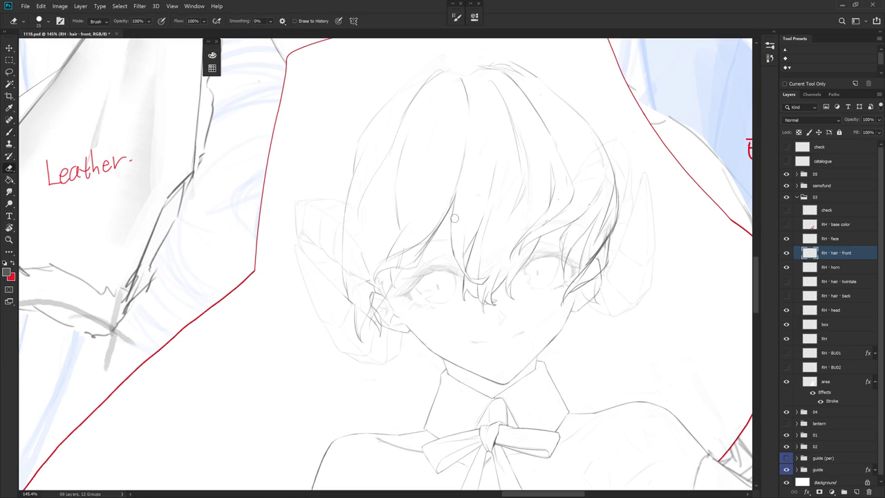
{"action": "key", "text": "b"}
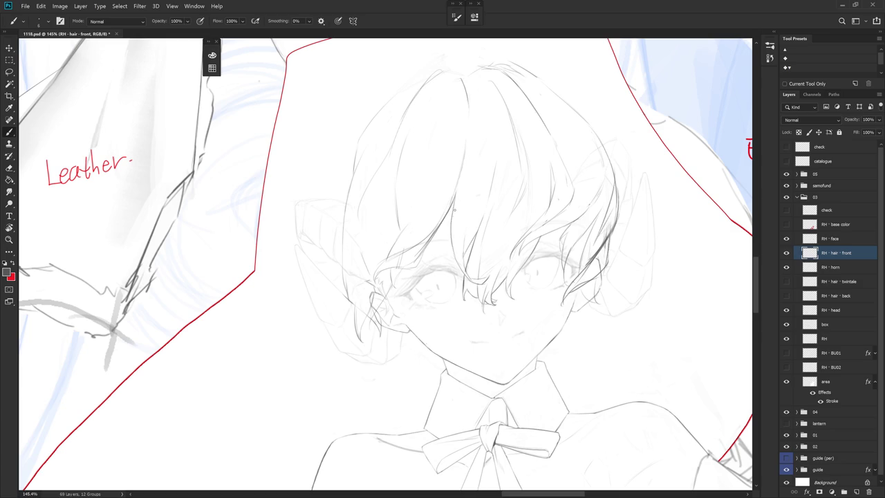
Undo the last change, then tilt the canvas view and level it again
{"action": "key", "text": "e"}
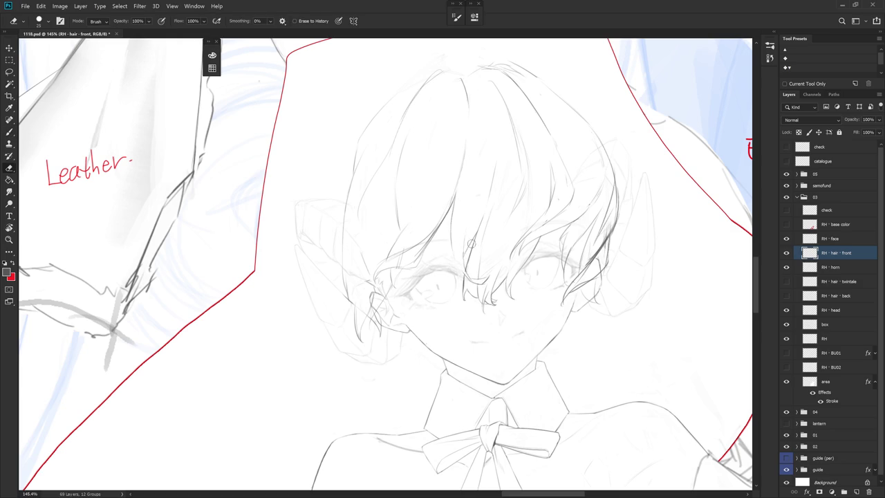
{"action": "key", "text": "ctrl+z"}
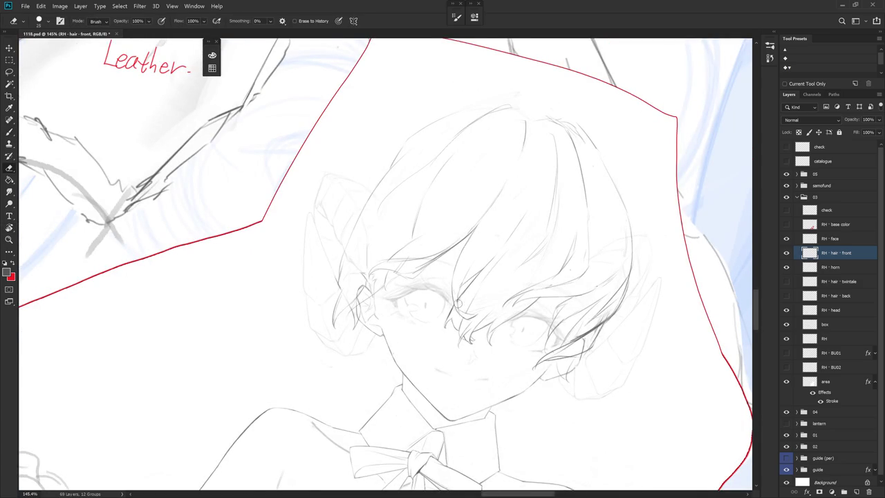
{"action": "left_click_drag", "start_coordinate": [484, 334], "coordinate": [587, 283]}
{"action": "key", "text": "b"}
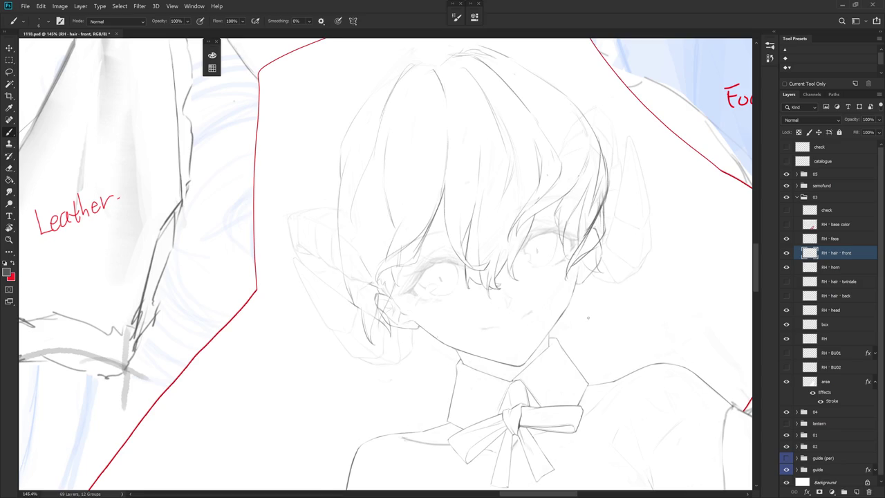
{"action": "left_click_drag", "start_coordinate": [591, 318], "coordinate": [452, 244]}
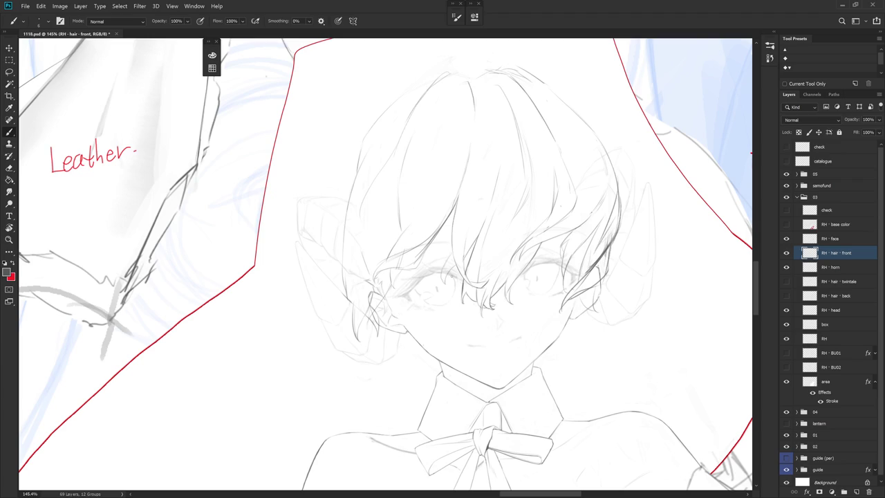
Rotate the canvas about 30° and back upright, then zoom out to about 90%
{"action": "key", "text": "r"}
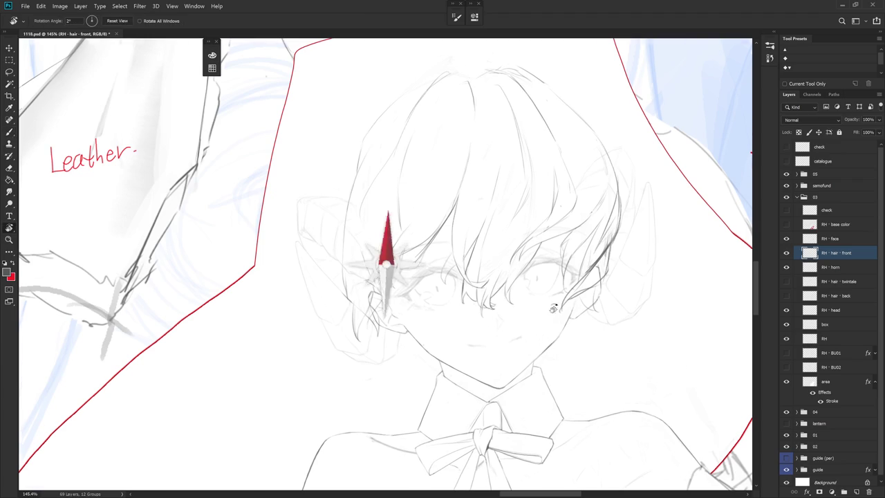
{"action": "left_click_drag", "start_coordinate": [549, 337], "coordinate": [442, 207]}
{"action": "key", "text": "e"}
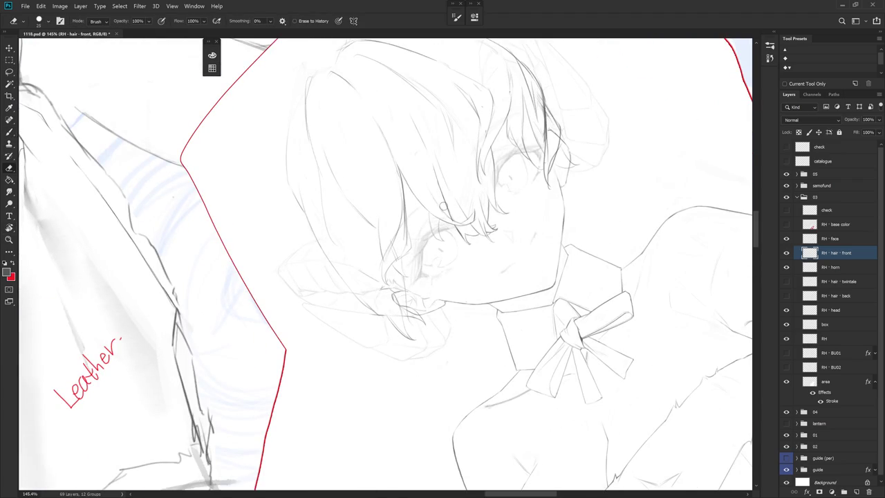
{"action": "key", "text": "b"}
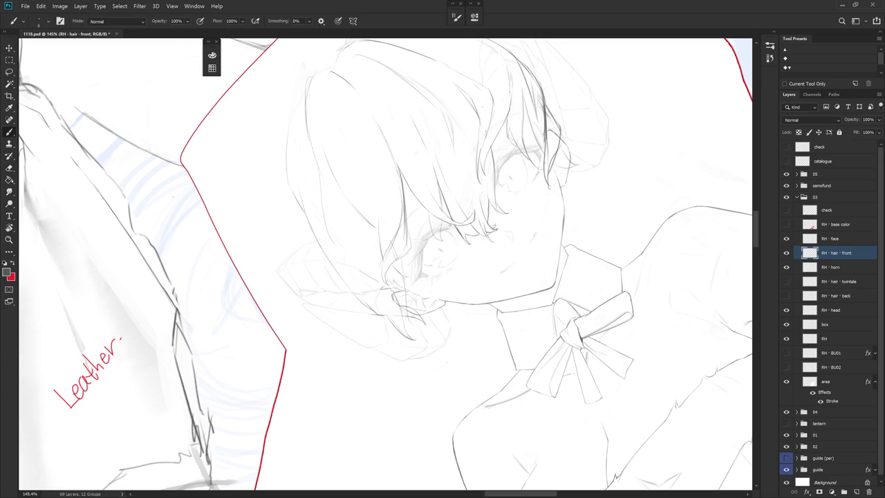
{"action": "left_click_drag", "start_coordinate": [523, 306], "coordinate": [545, 353]}
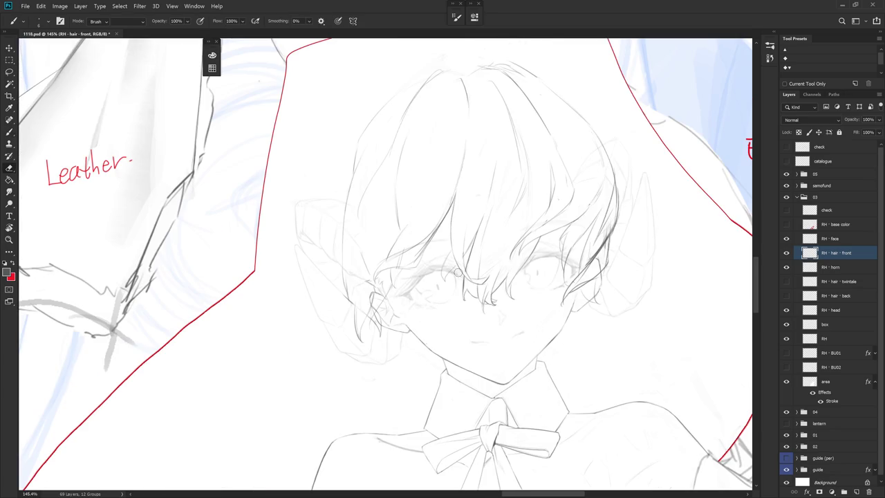
{"action": "scroll", "coordinate": [540, 370], "scroll_direction": "down", "scroll_amount": 5}
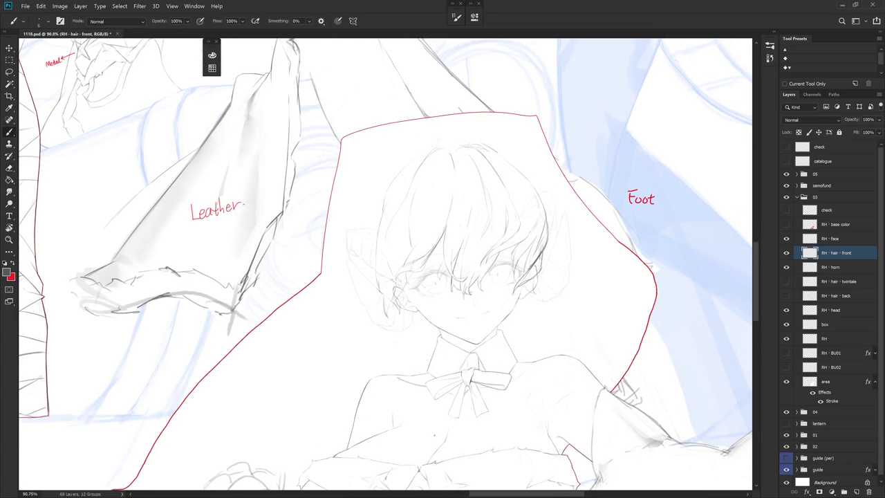
Zoom in, draw one short darker pencil stroke in the front hair, then zoom back out
{"action": "scroll", "coordinate": [443, 263], "scroll_direction": "up", "scroll_amount": 5}
{"action": "key", "text": "e"}
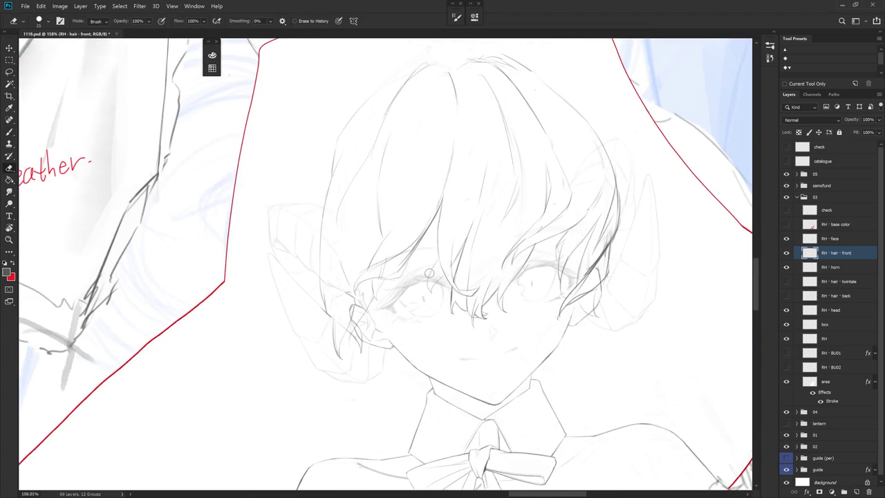
{"action": "key", "text": "b"}
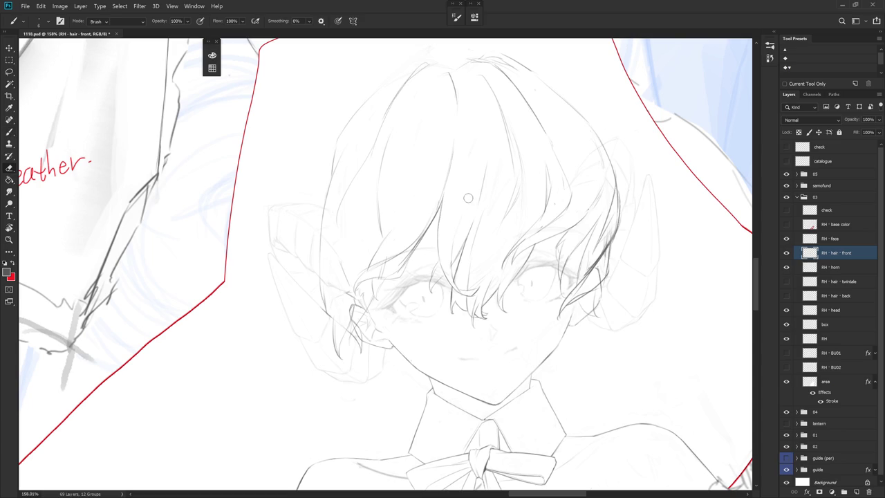
{"action": "left_click_drag", "start_coordinate": [452, 252], "coordinate": [460, 209]}
{"action": "key", "text": "e"}
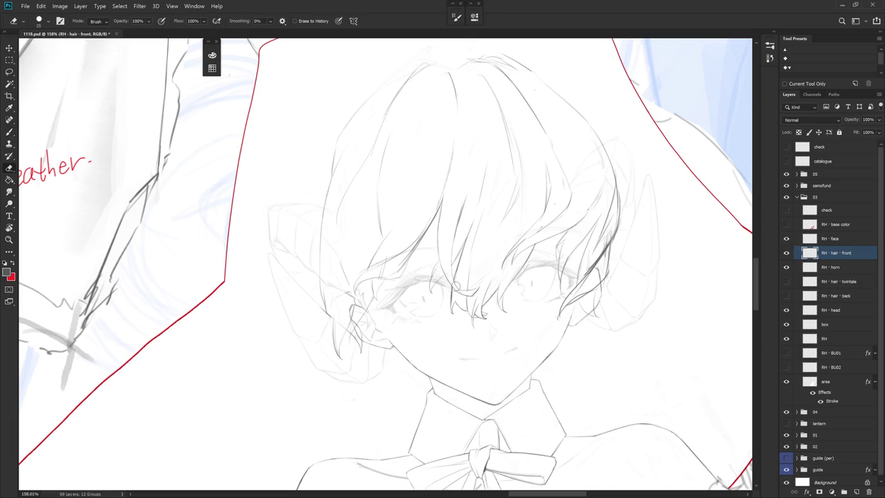
{"action": "key", "text": "b"}
{"action": "key", "text": "e"}
{"action": "scroll", "coordinate": [473, 344], "scroll_direction": "down", "scroll_amount": 3}
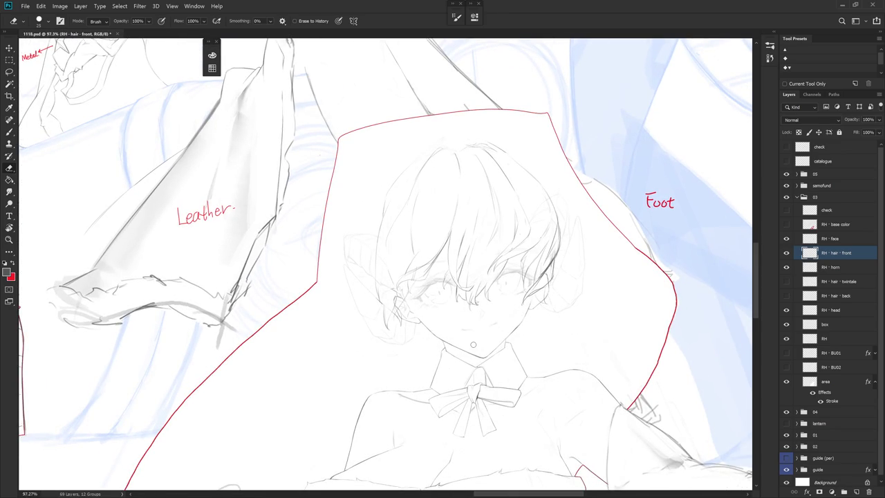
Add two faint short pencil strokes in the front hair and rotate the view
{"action": "key", "text": "b"}
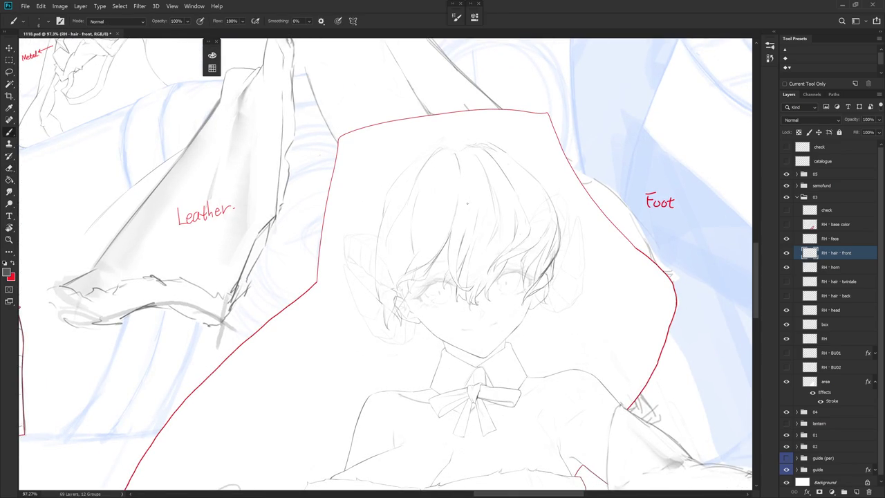
{"action": "left_click_drag", "start_coordinate": [465, 229], "coordinate": [469, 233]}
{"action": "left_click_drag", "start_coordinate": [459, 232], "coordinate": [452, 236]}
{"action": "left_click_drag", "start_coordinate": [462, 223], "coordinate": [450, 472]}
Undo the tentative faint strokes, then reframe and zoom out to about 40%
{"action": "key", "text": "e"}
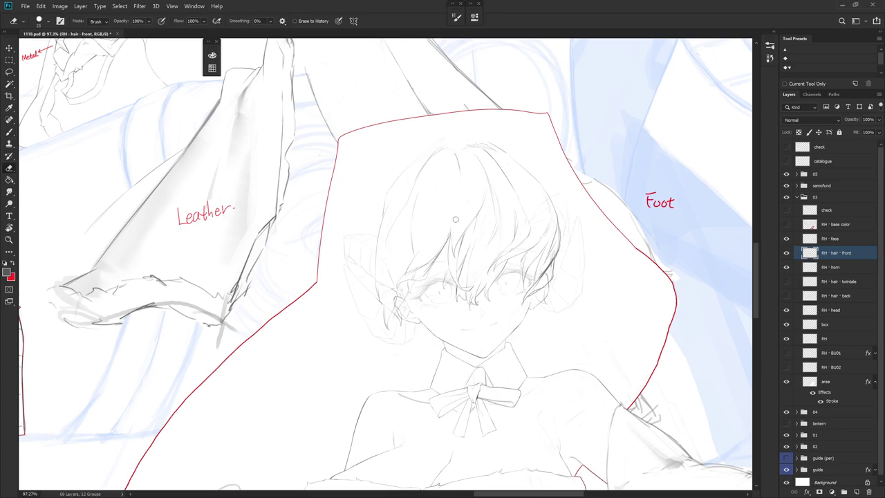
{"action": "key", "text": "b"}
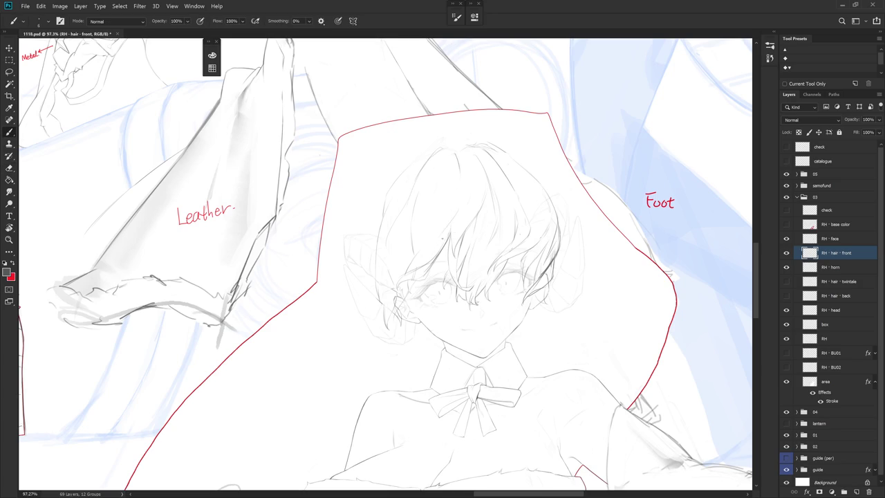
{"action": "key", "text": "ctrl+z"}
{"action": "left_click_drag", "start_coordinate": [427, 217], "coordinate": [423, 246]}
{"action": "key", "text": "ctrl+z"}
{"action": "left_click_drag", "start_coordinate": [553, 284], "coordinate": [487, 303]}
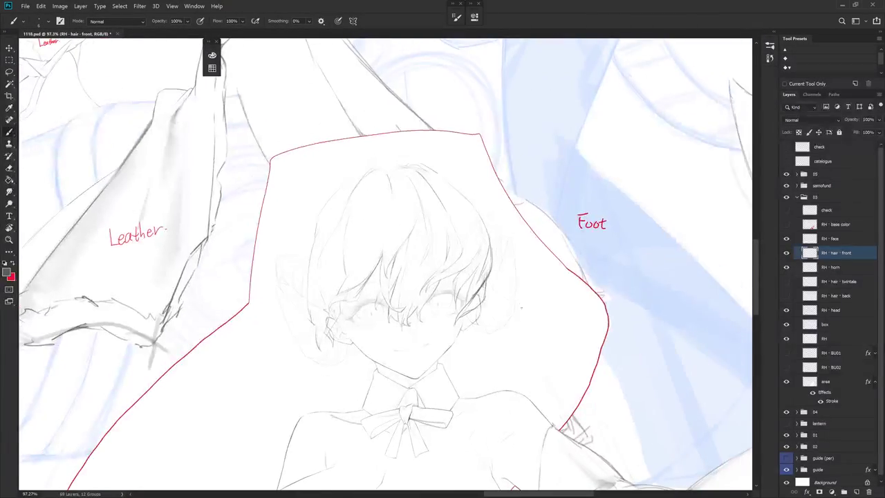
{"action": "scroll", "coordinate": [561, 314], "scroll_direction": "down", "scroll_amount": 5}
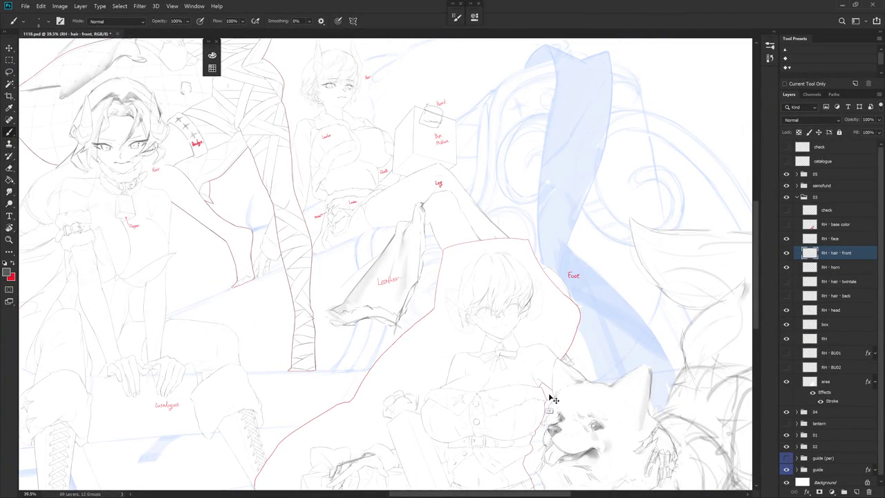
Zoom out and pan across the illustration, then zoom back in to about 179% on the face
{"action": "scroll", "coordinate": [539, 352], "scroll_direction": "up", "scroll_amount": 5}
{"action": "key", "text": "e"}
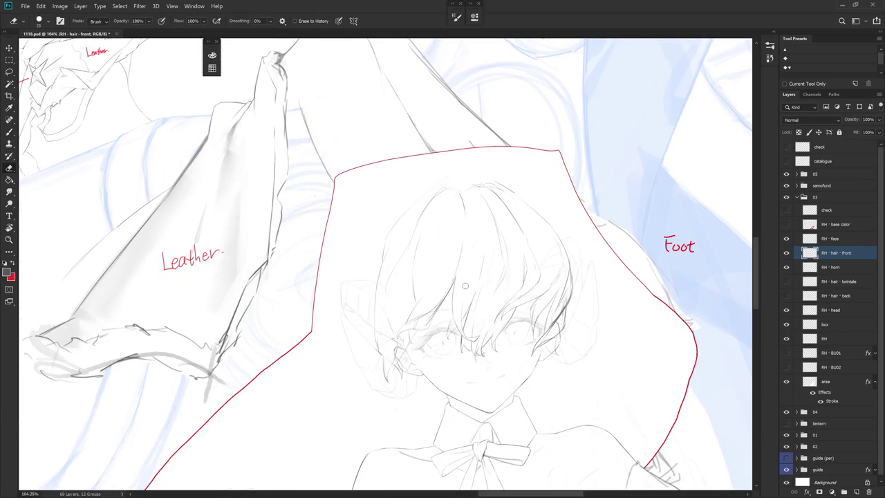
{"action": "key", "text": "b"}
{"action": "scroll", "coordinate": [560, 325], "scroll_direction": "down", "scroll_amount": 3}
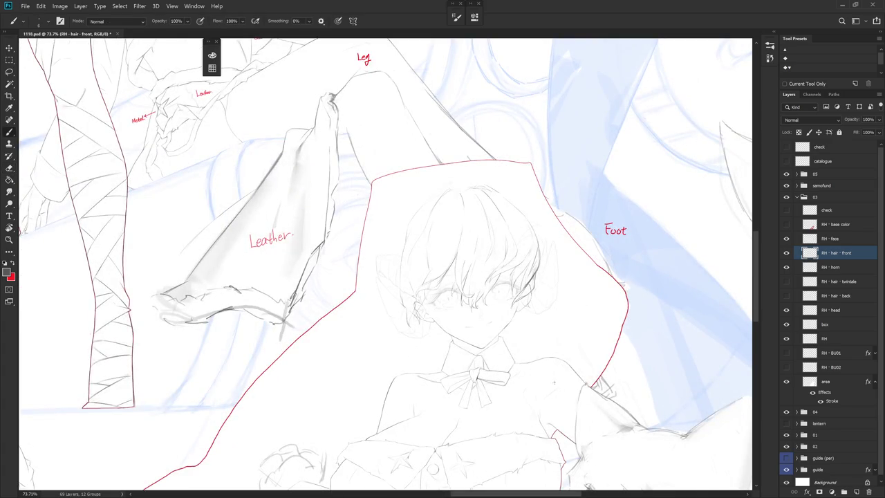
{"action": "scroll", "coordinate": [555, 388], "scroll_direction": "down", "scroll_amount": 3}
{"action": "mouse_move", "coordinate": [554, 387]}
{"action": "left_mouse_down"}
{"action": "mouse_move", "coordinate": [591, 362]}
{"action": "mouse_move", "coordinate": [427, 369]}
{"action": "left_mouse_up"}
{"action": "scroll", "coordinate": [427, 369], "scroll_direction": "up", "scroll_amount": 2}
{"action": "scroll", "coordinate": [442, 193], "scroll_direction": "up", "scroll_amount": 2}
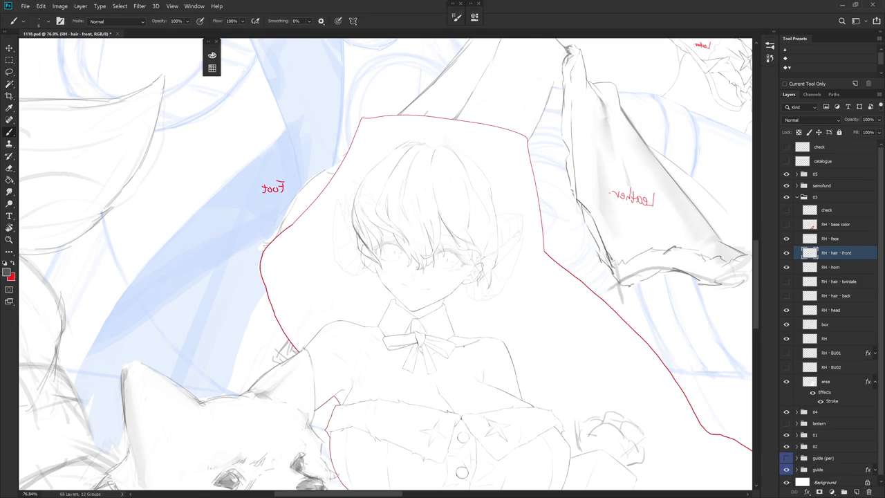
{"action": "scroll", "coordinate": [353, 233], "scroll_direction": "up", "scroll_amount": 3}
{"action": "key", "text": "e"}
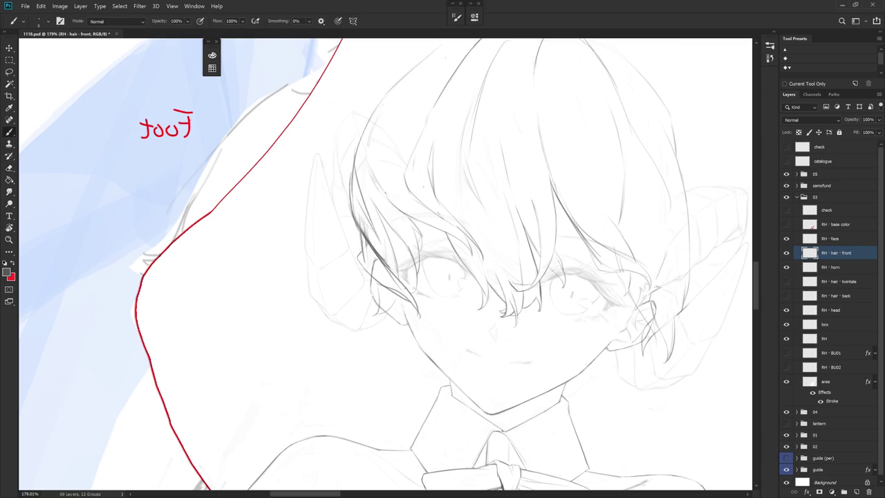
{"action": "key", "text": "b"}
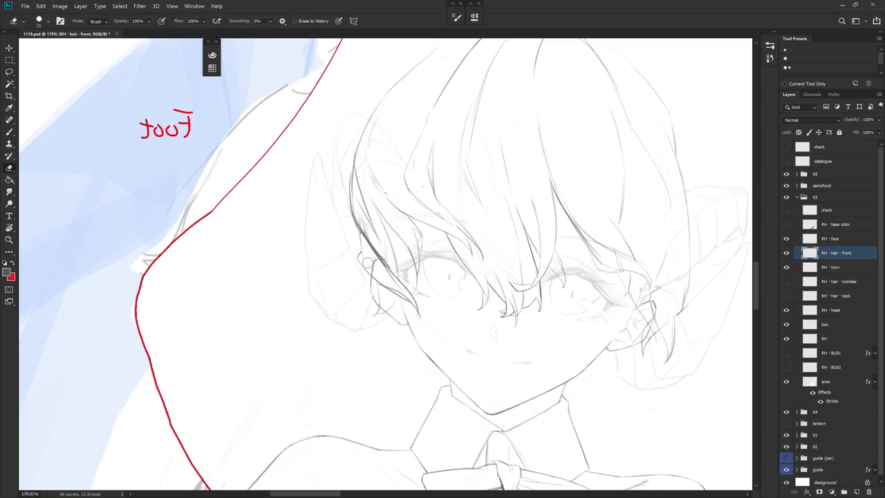
{"action": "key", "text": "e"}
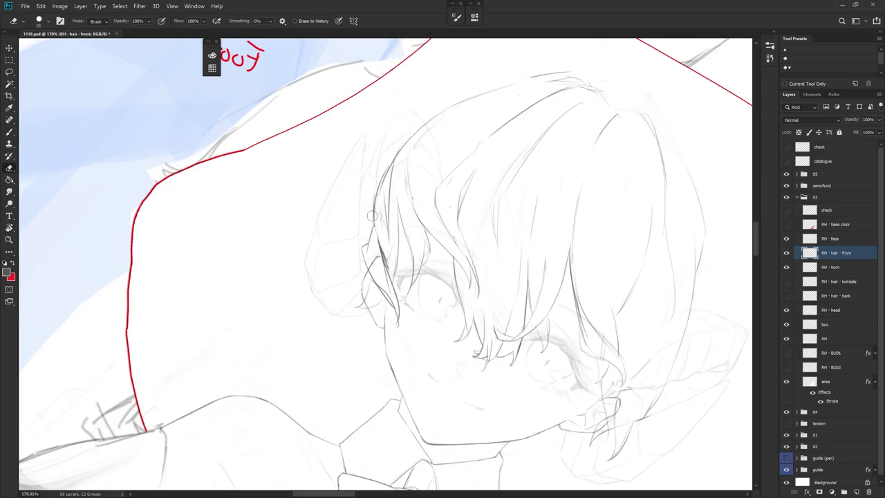
{"action": "key", "text": "b"}
{"action": "key", "text": "e"}
{"action": "left_click_drag", "start_coordinate": [384, 235], "coordinate": [509, 258]}
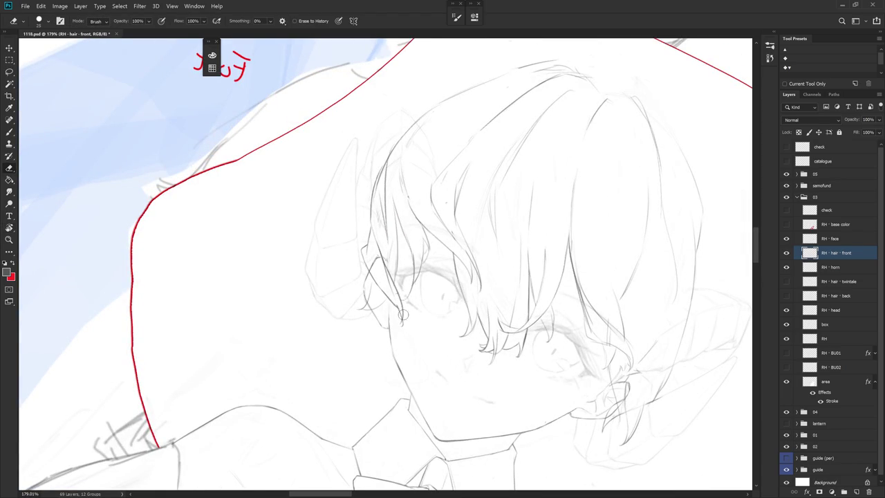
{"action": "key", "text": "b"}
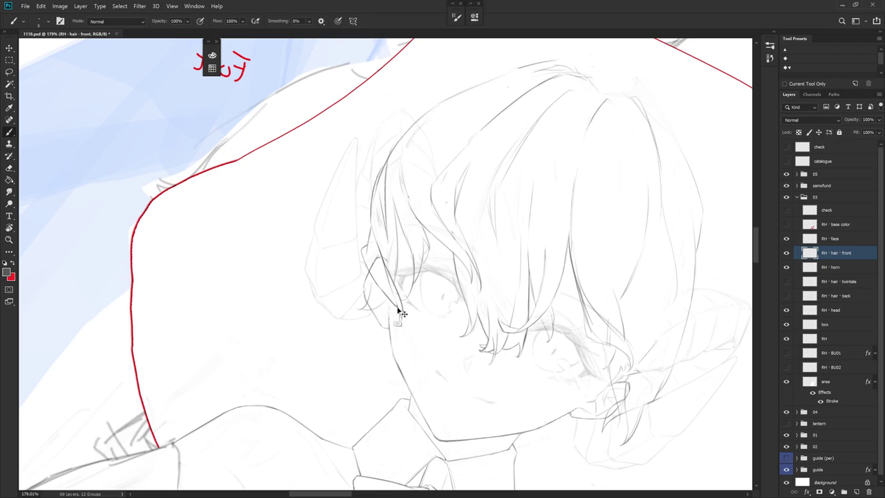
{"action": "key", "text": "e"}
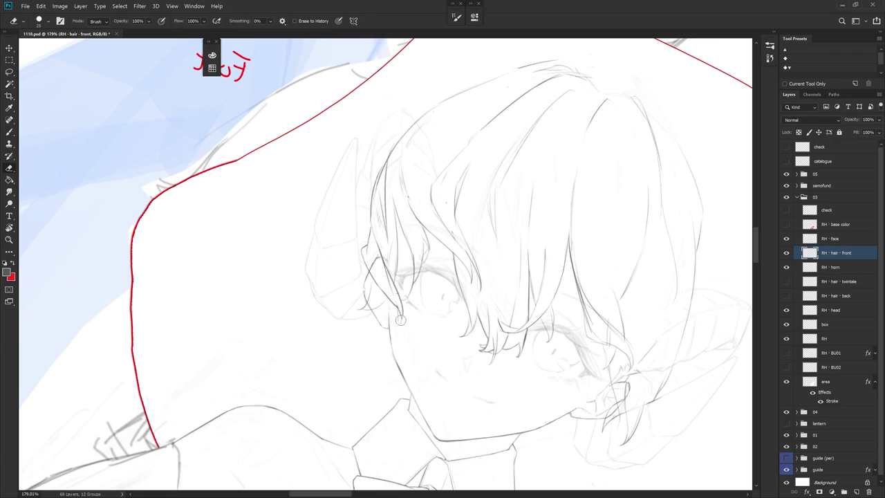
{"action": "key", "text": "b"}
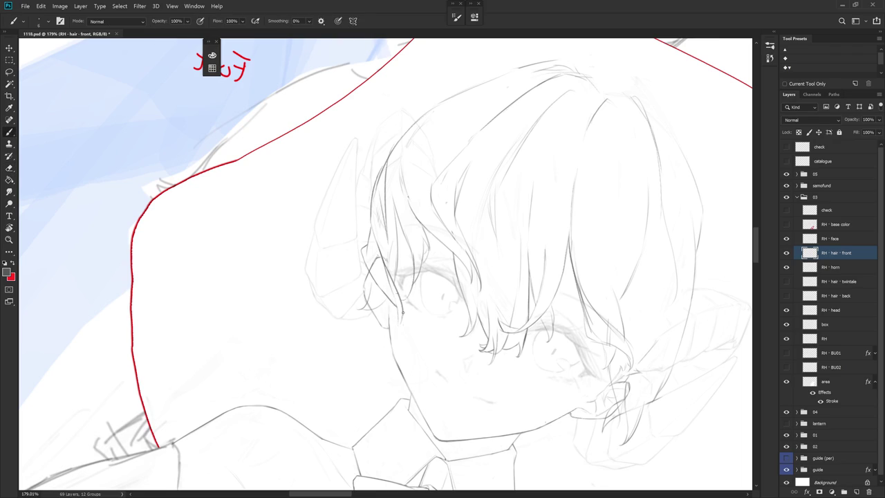
{"action": "key", "text": "e"}
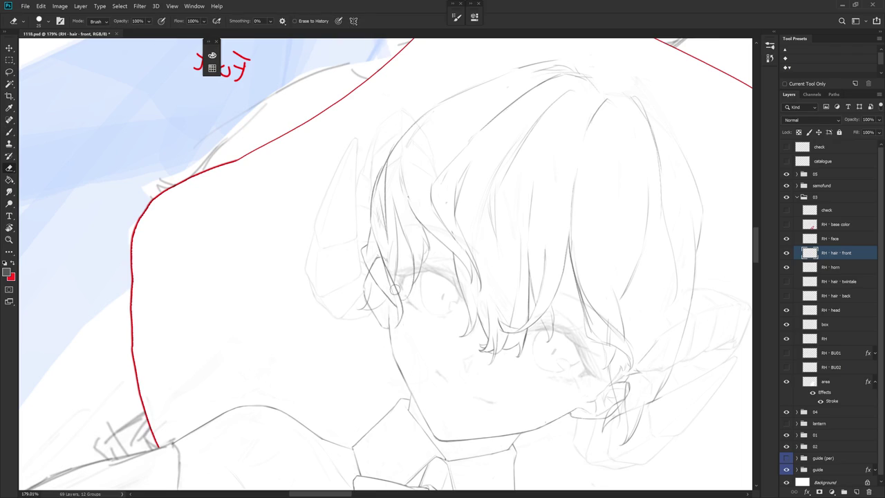
{"action": "mouse_move", "coordinate": [448, 331]}
{"action": "left_mouse_down"}
{"action": "mouse_move", "coordinate": [518, 333]}
{"action": "mouse_move", "coordinate": [367, 246]}
{"action": "left_mouse_up"}
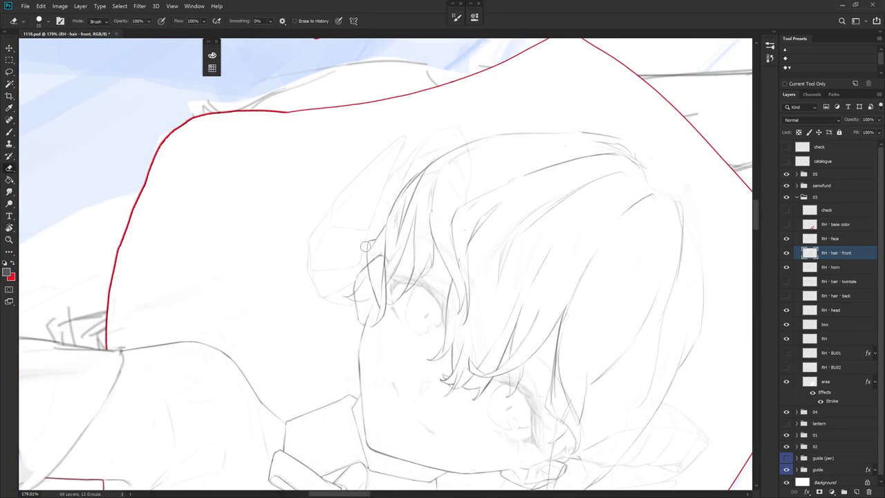